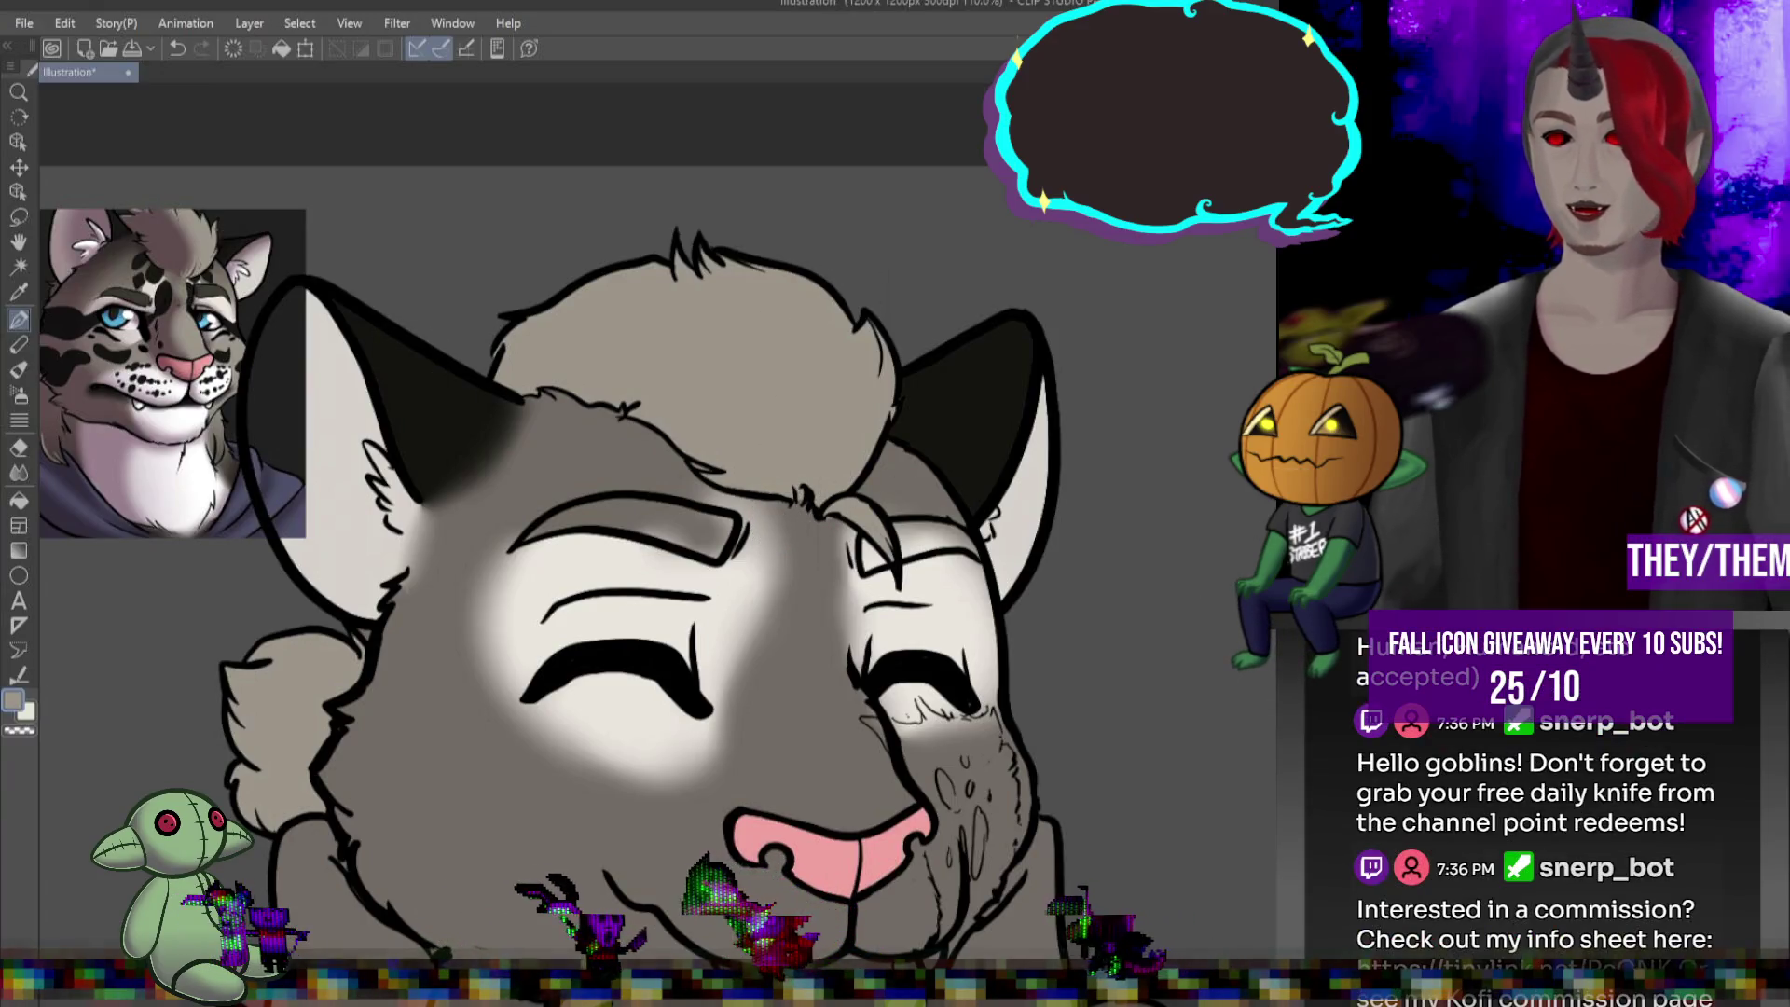
Zoom the canvas out from 110% to about 60% so the whole cat holding the mug is visible
scroll(737, 511, down, 4)
scroll(737, 511, down, 2)
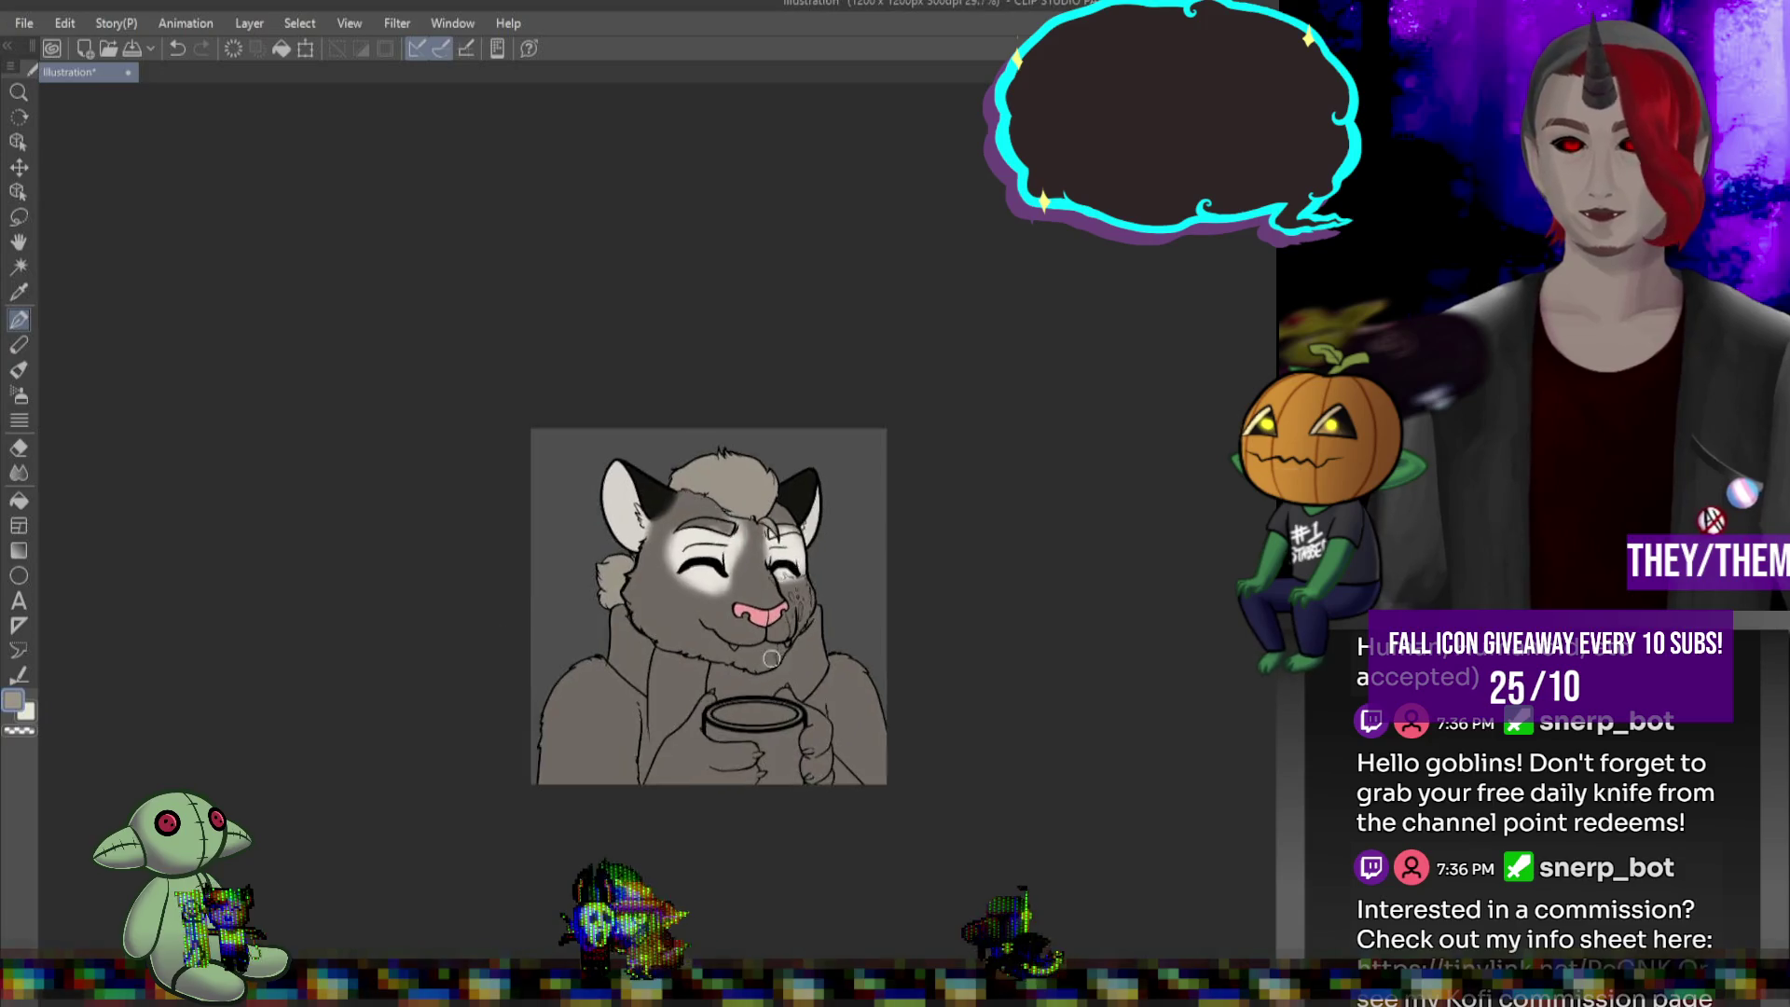
scroll(763, 622, up, 3)
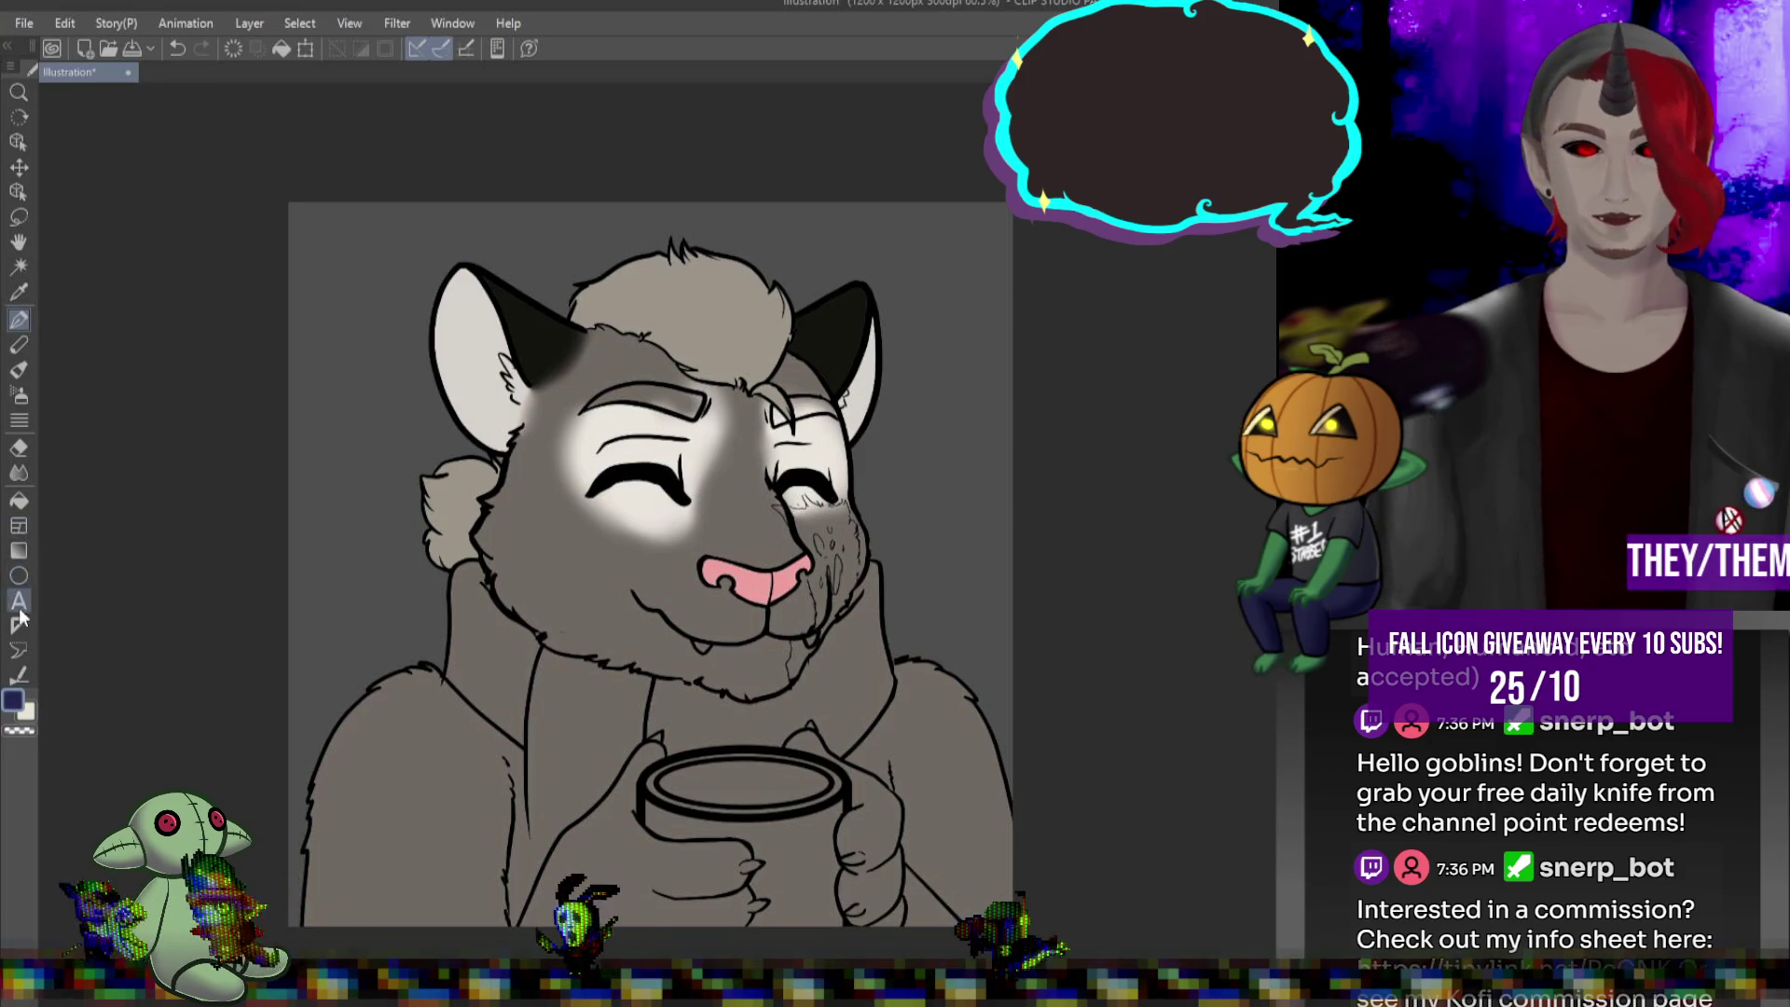
Fill both parts of the hoodie collar with navy
key(g)
click(494, 652)
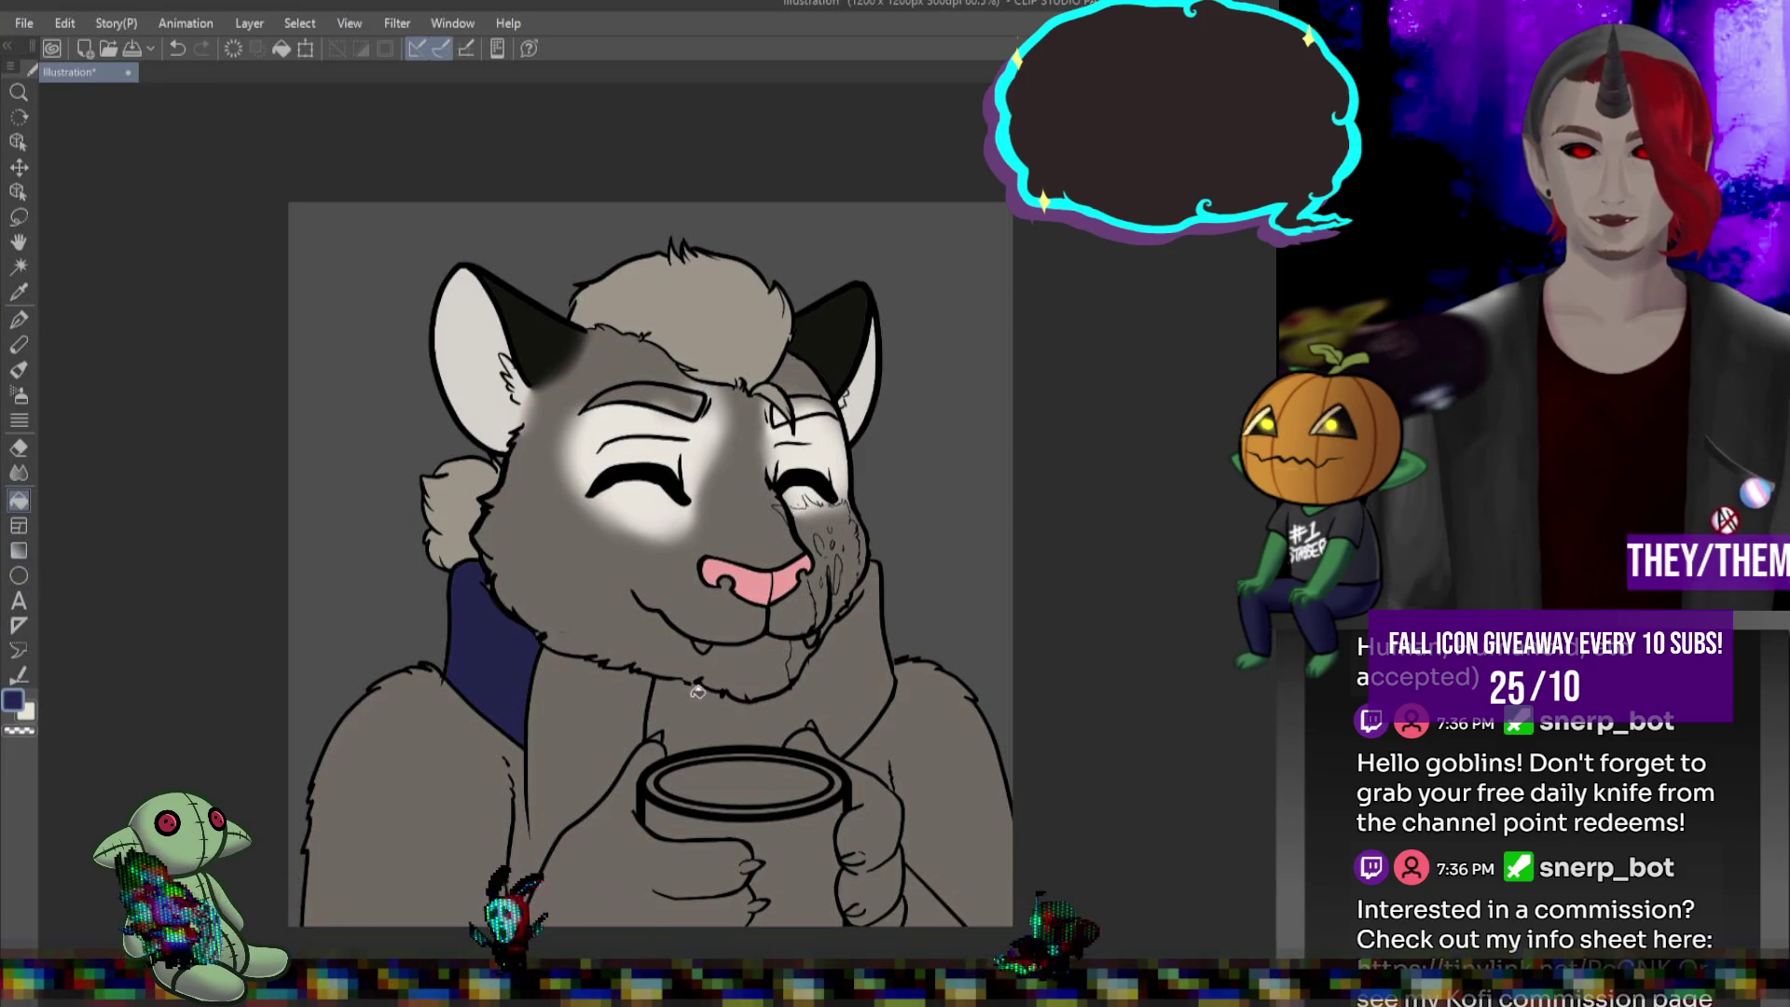
click(774, 690)
Extend the left arm line down to close the gap, fill beside it navy, then undo to compare
scroll(776, 651, up, 2)
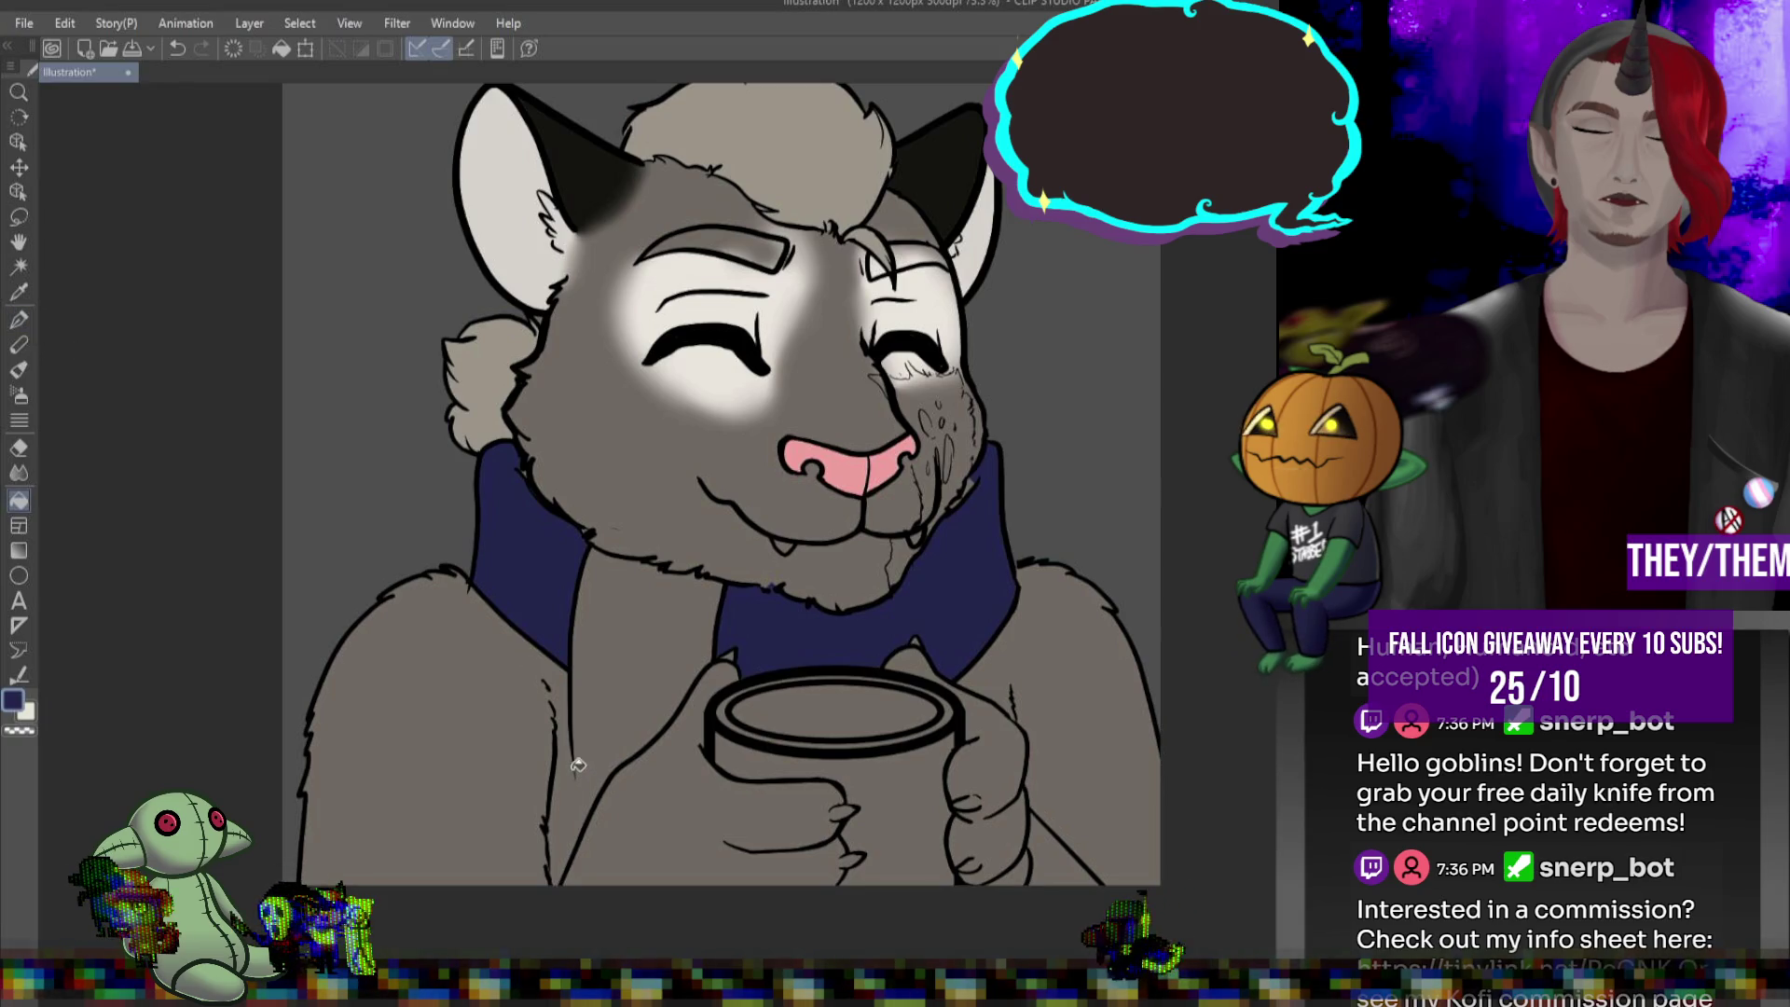
drag(569, 674, 577, 791)
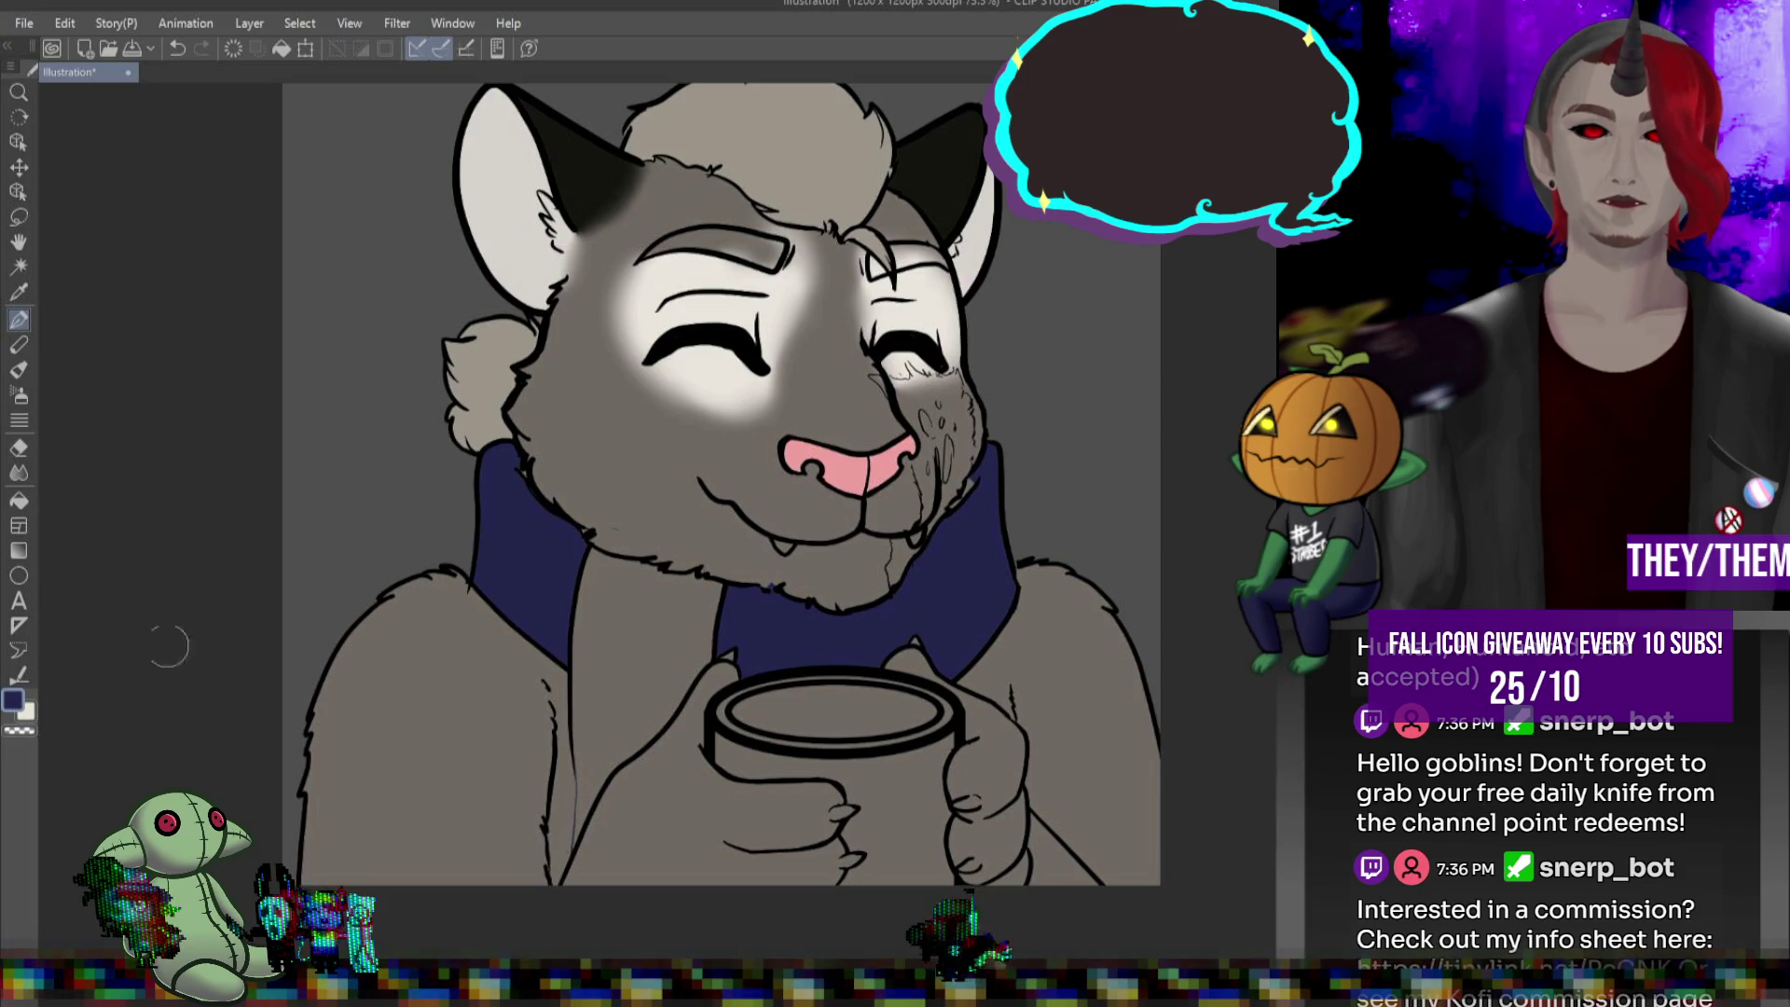
click(680, 627)
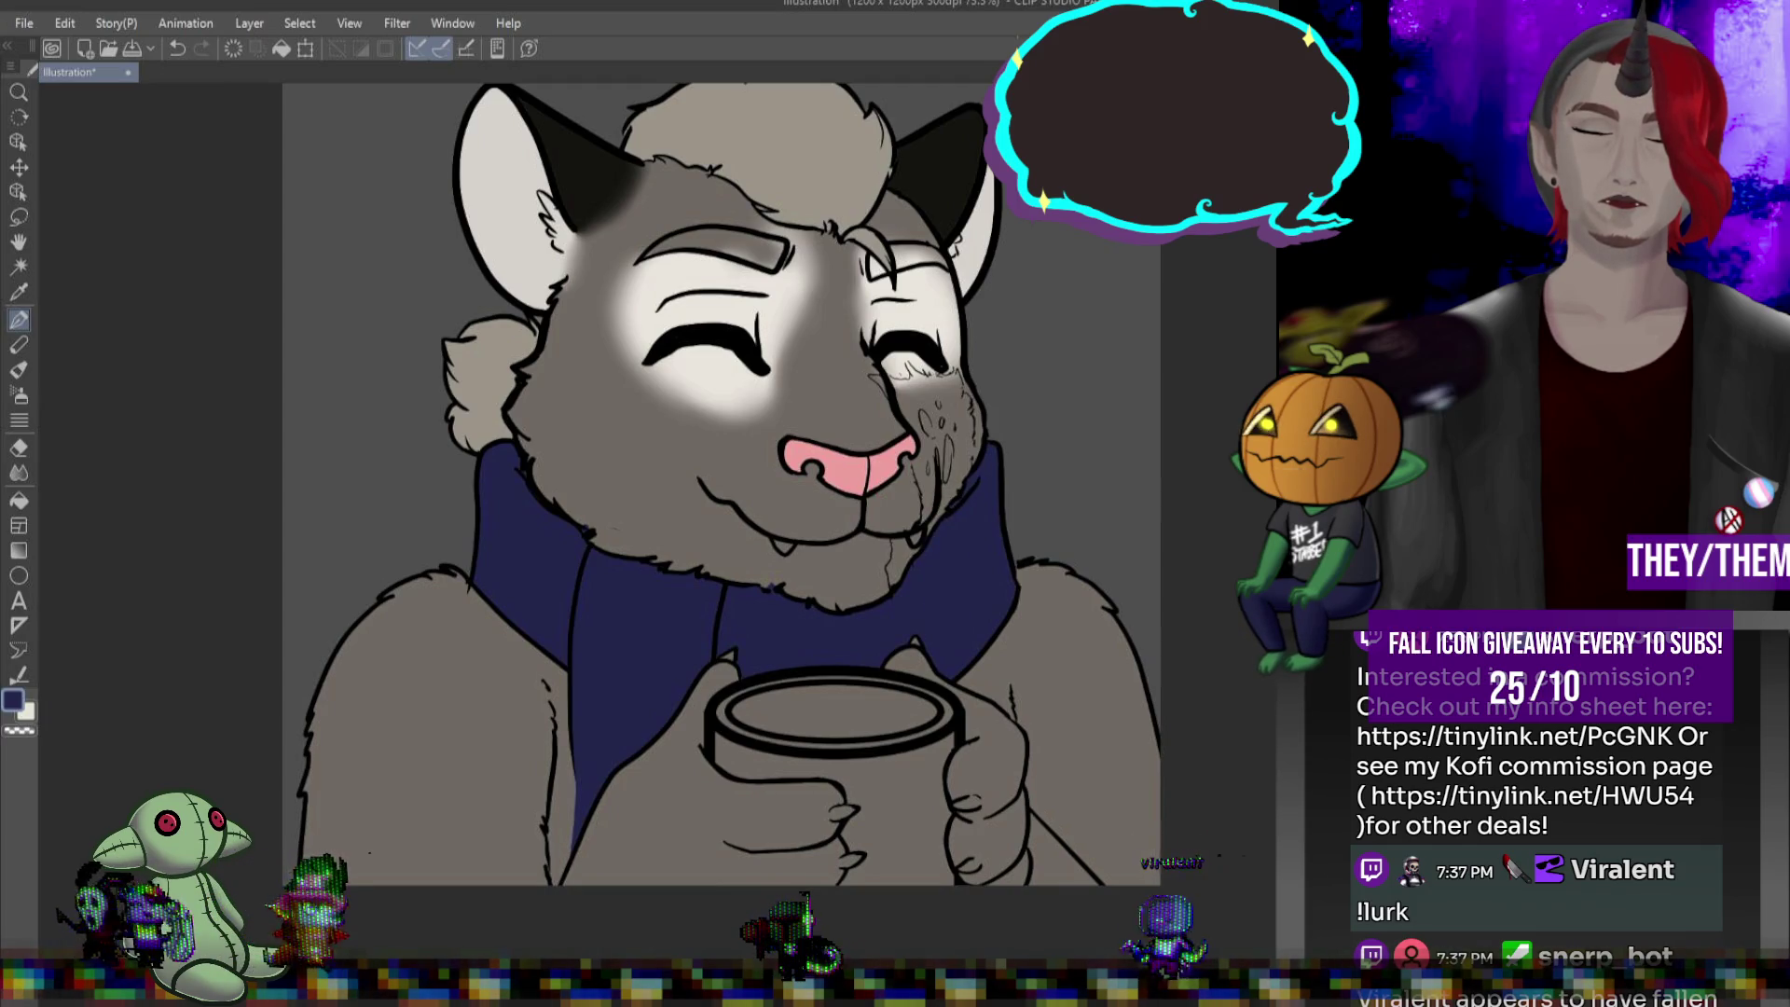
key(ctrl+z)
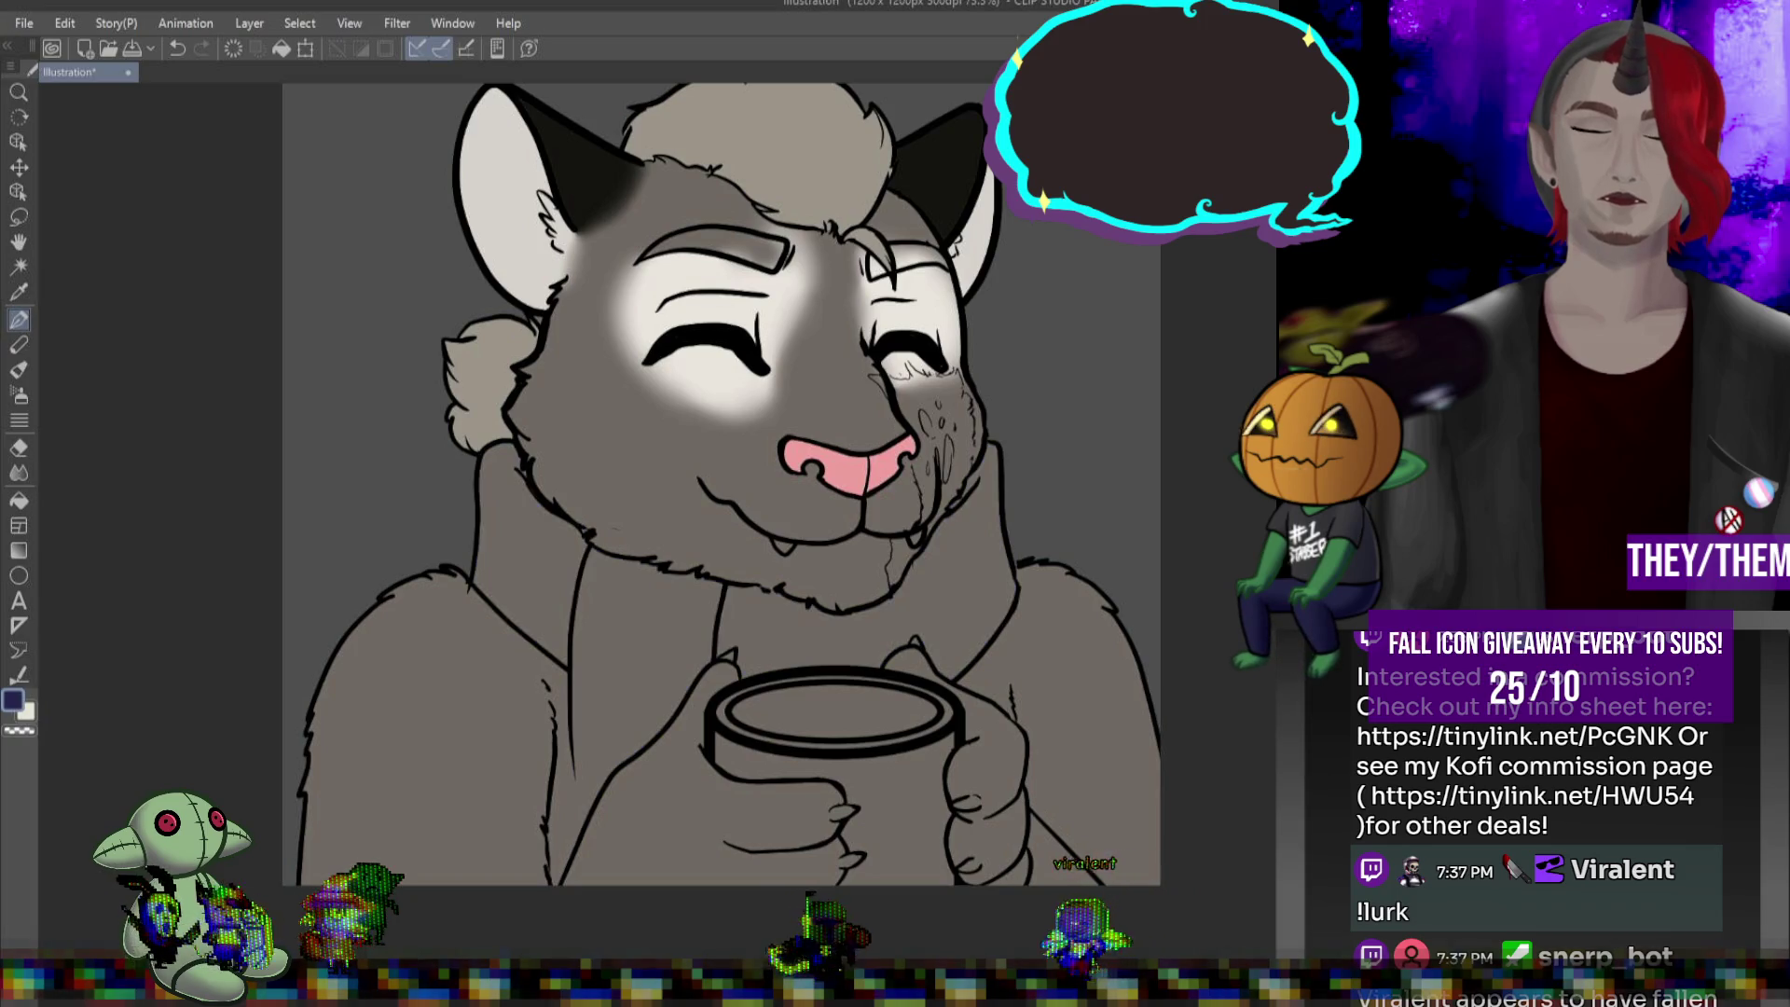
Restore the navy collar fill and paint a white patch on the chin
key(ctrl+y)
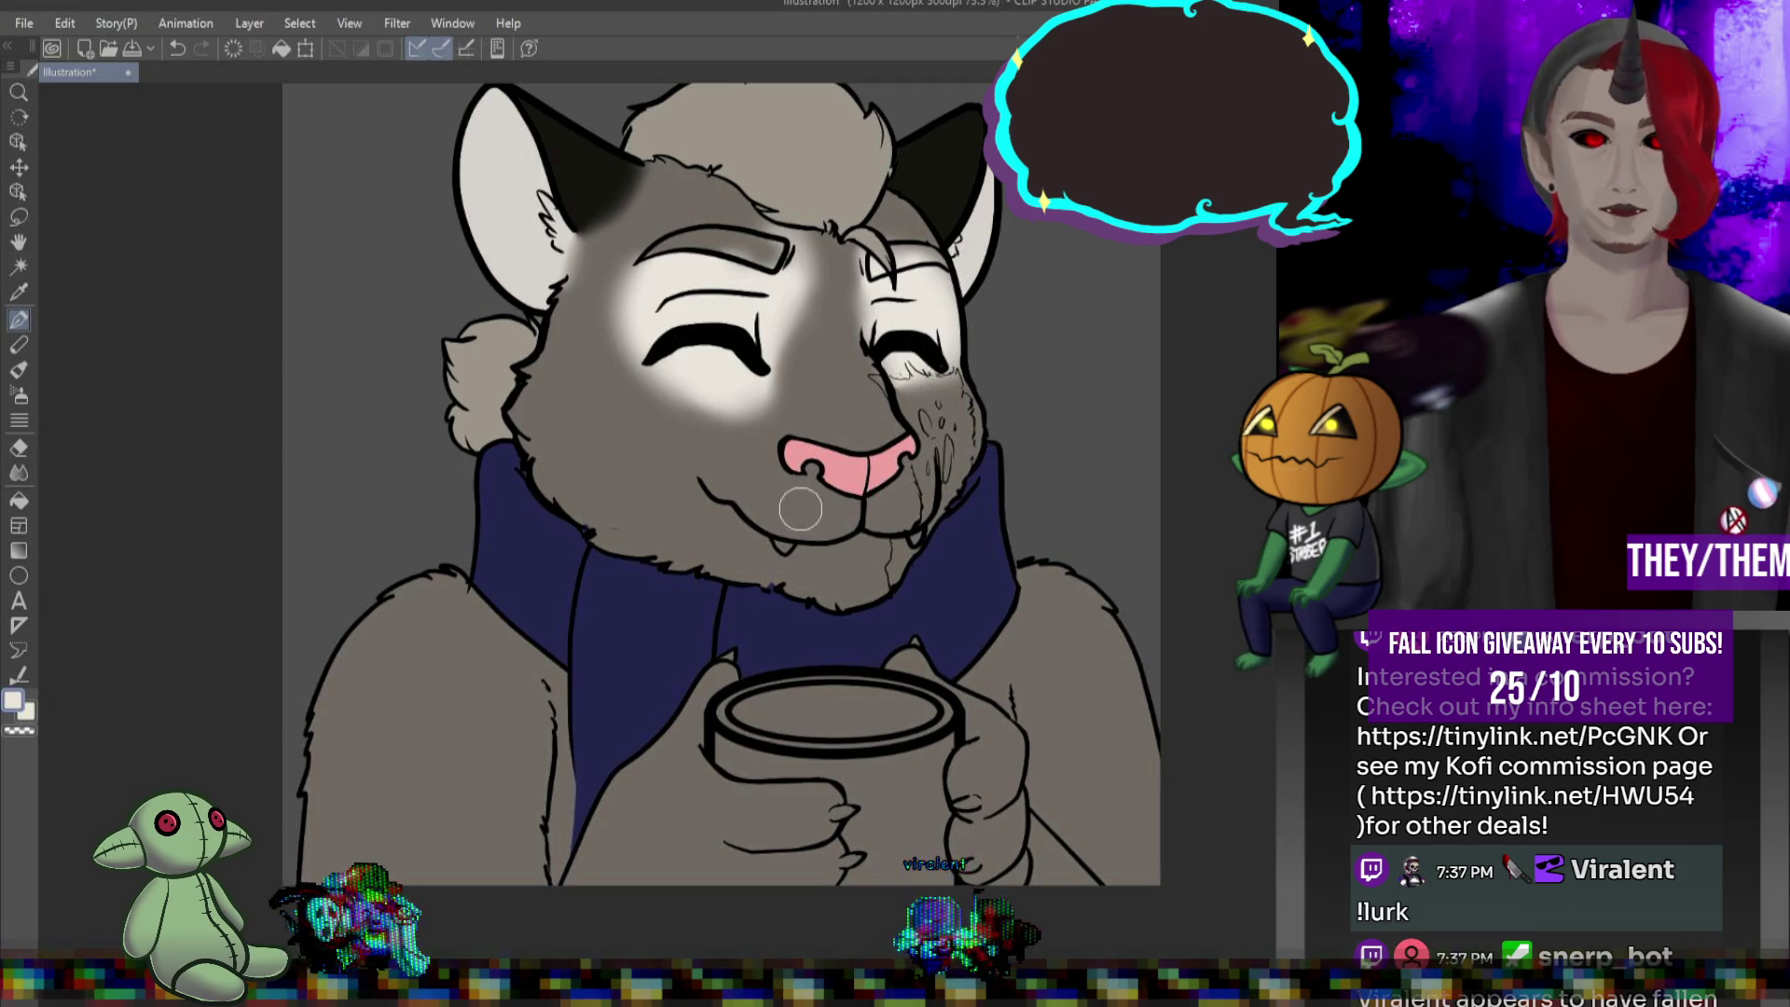
mouse_move(854, 571)
mouse_down()
mouse_move(821, 566)
mouse_move(841, 578)
mouse_up()
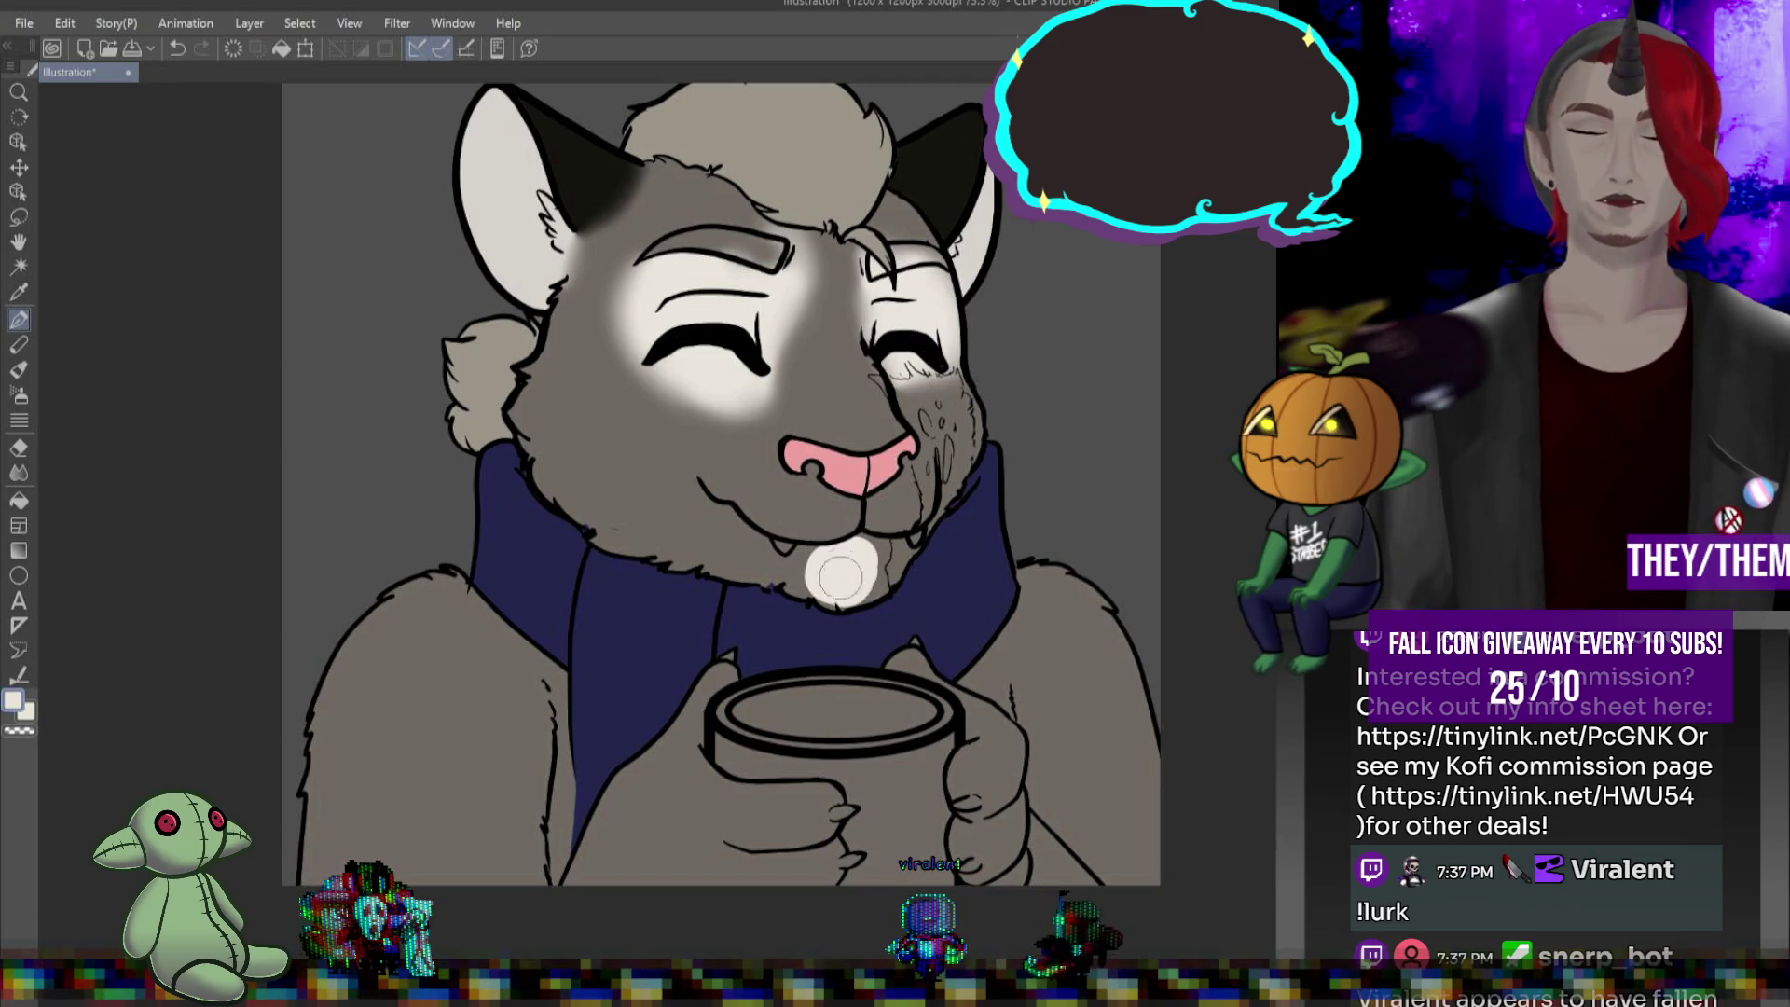
key(ctrl+z)
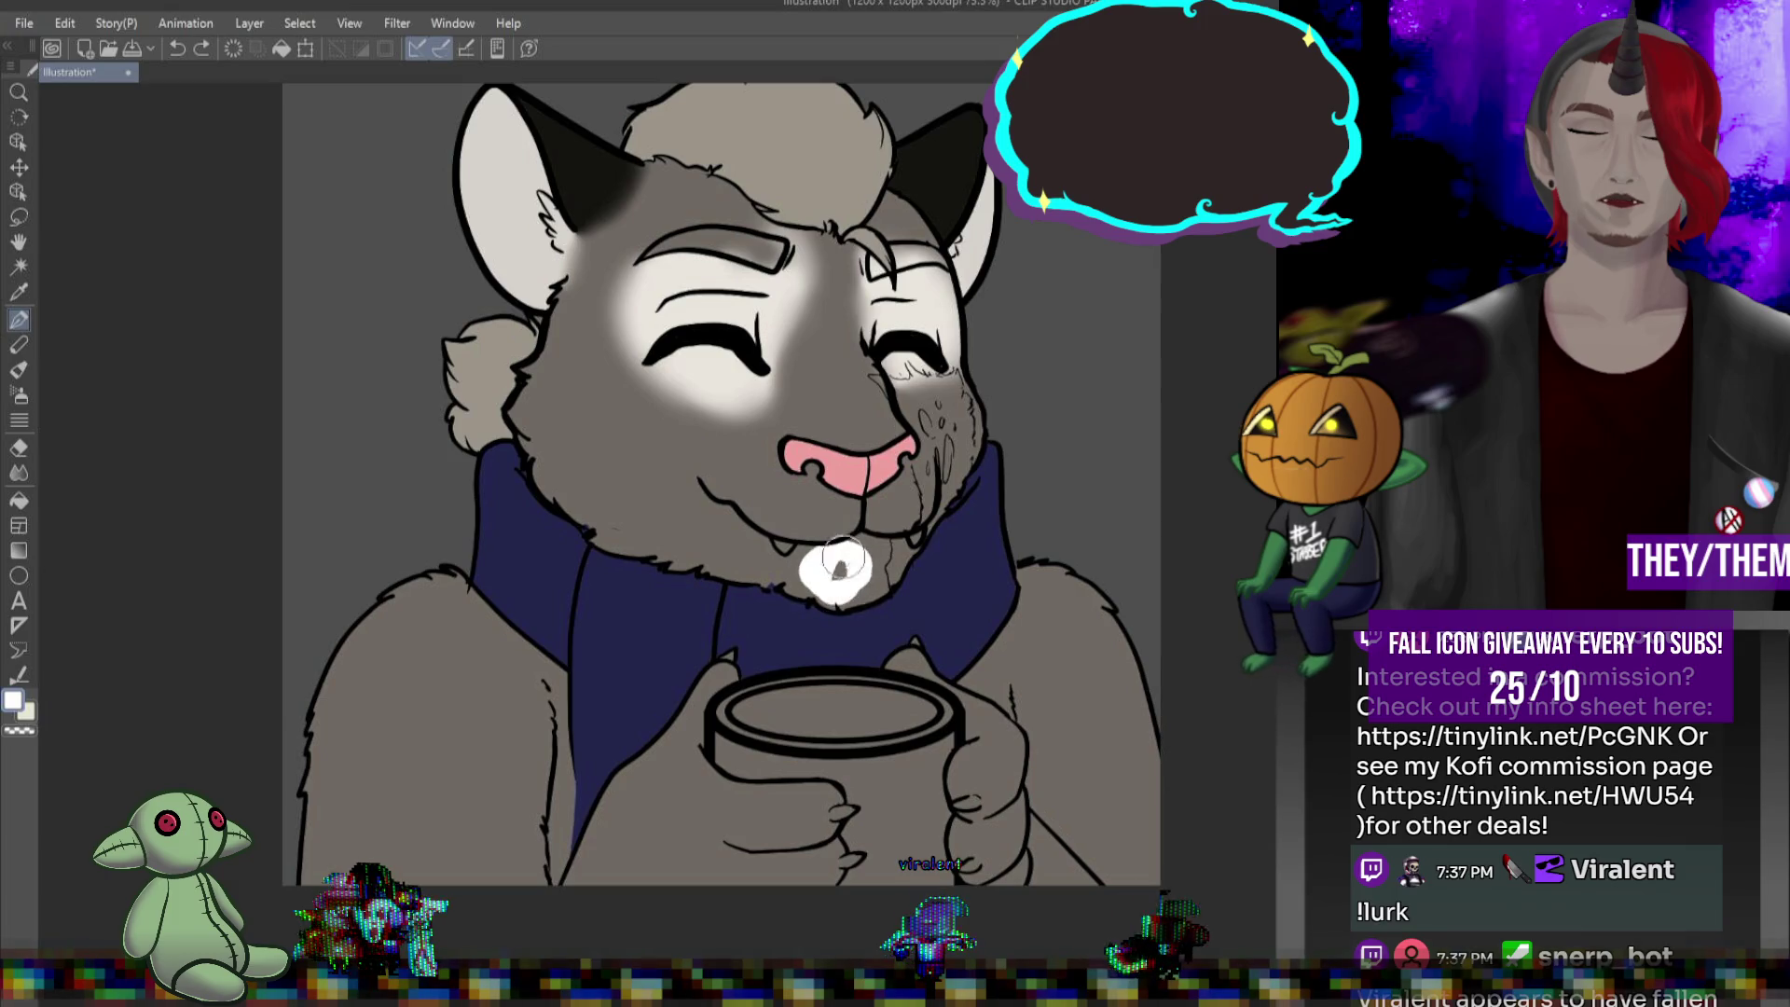
drag(833, 565, 866, 546)
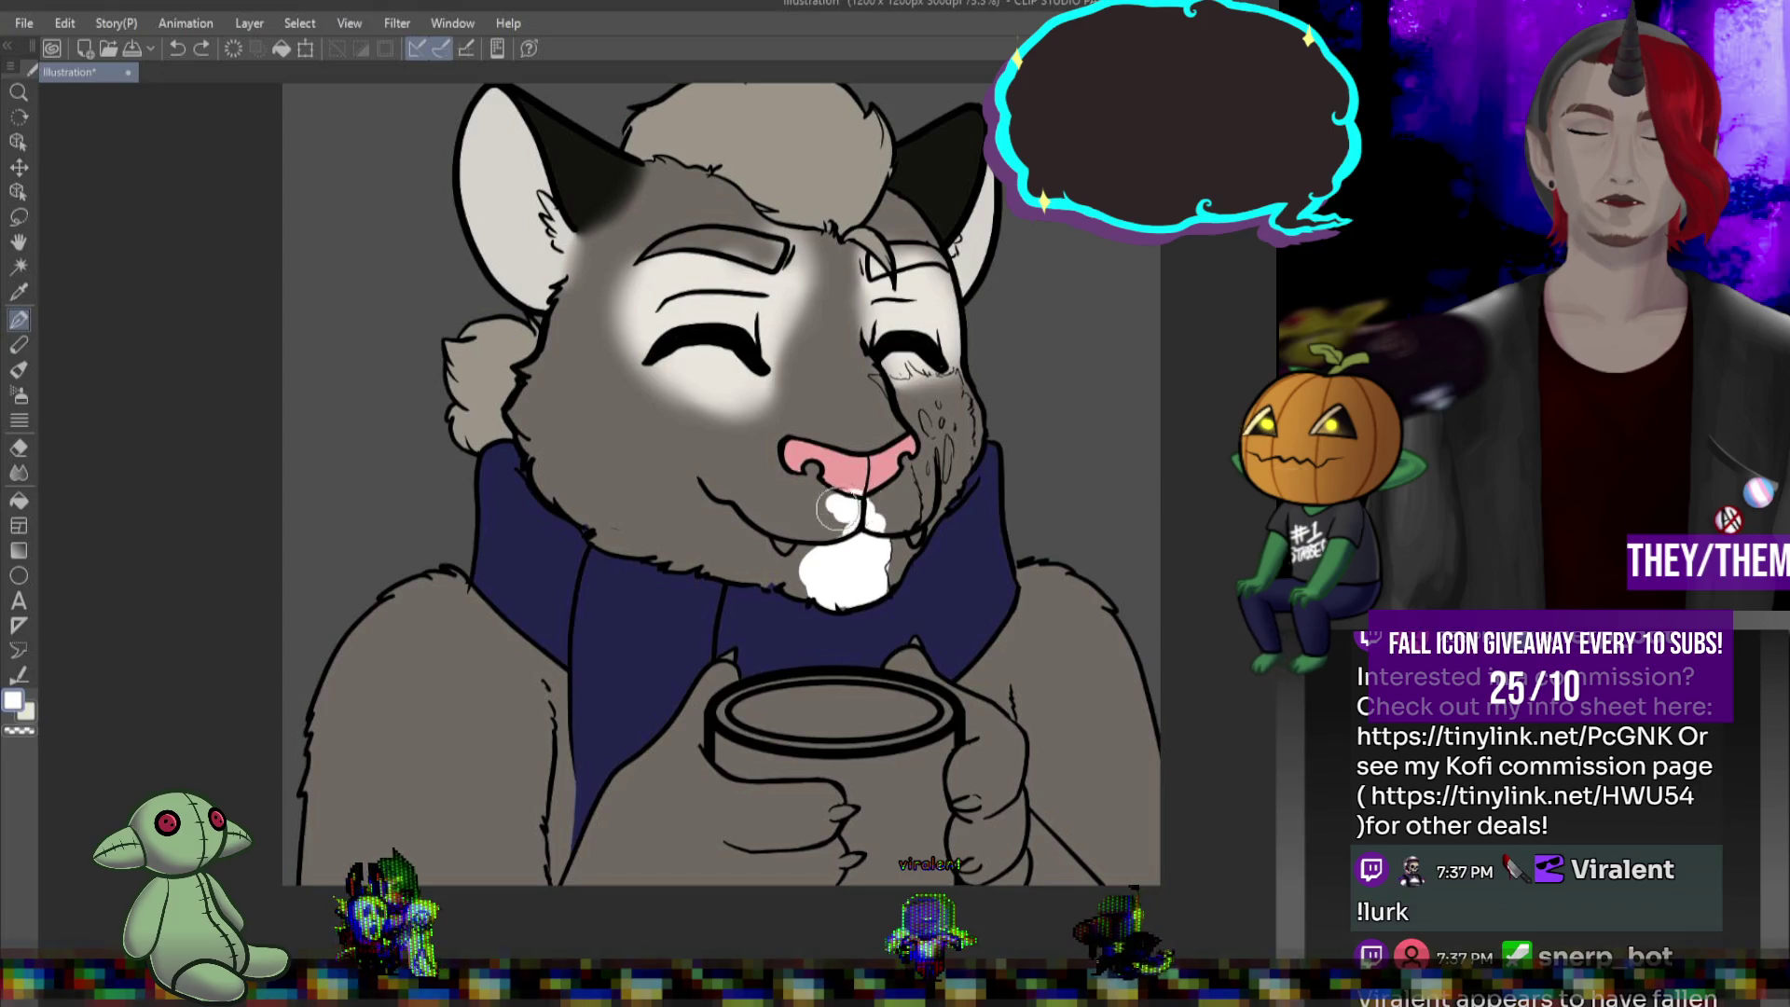
Extend the white from below the pink nose down over the chin and muzzle
click(816, 553)
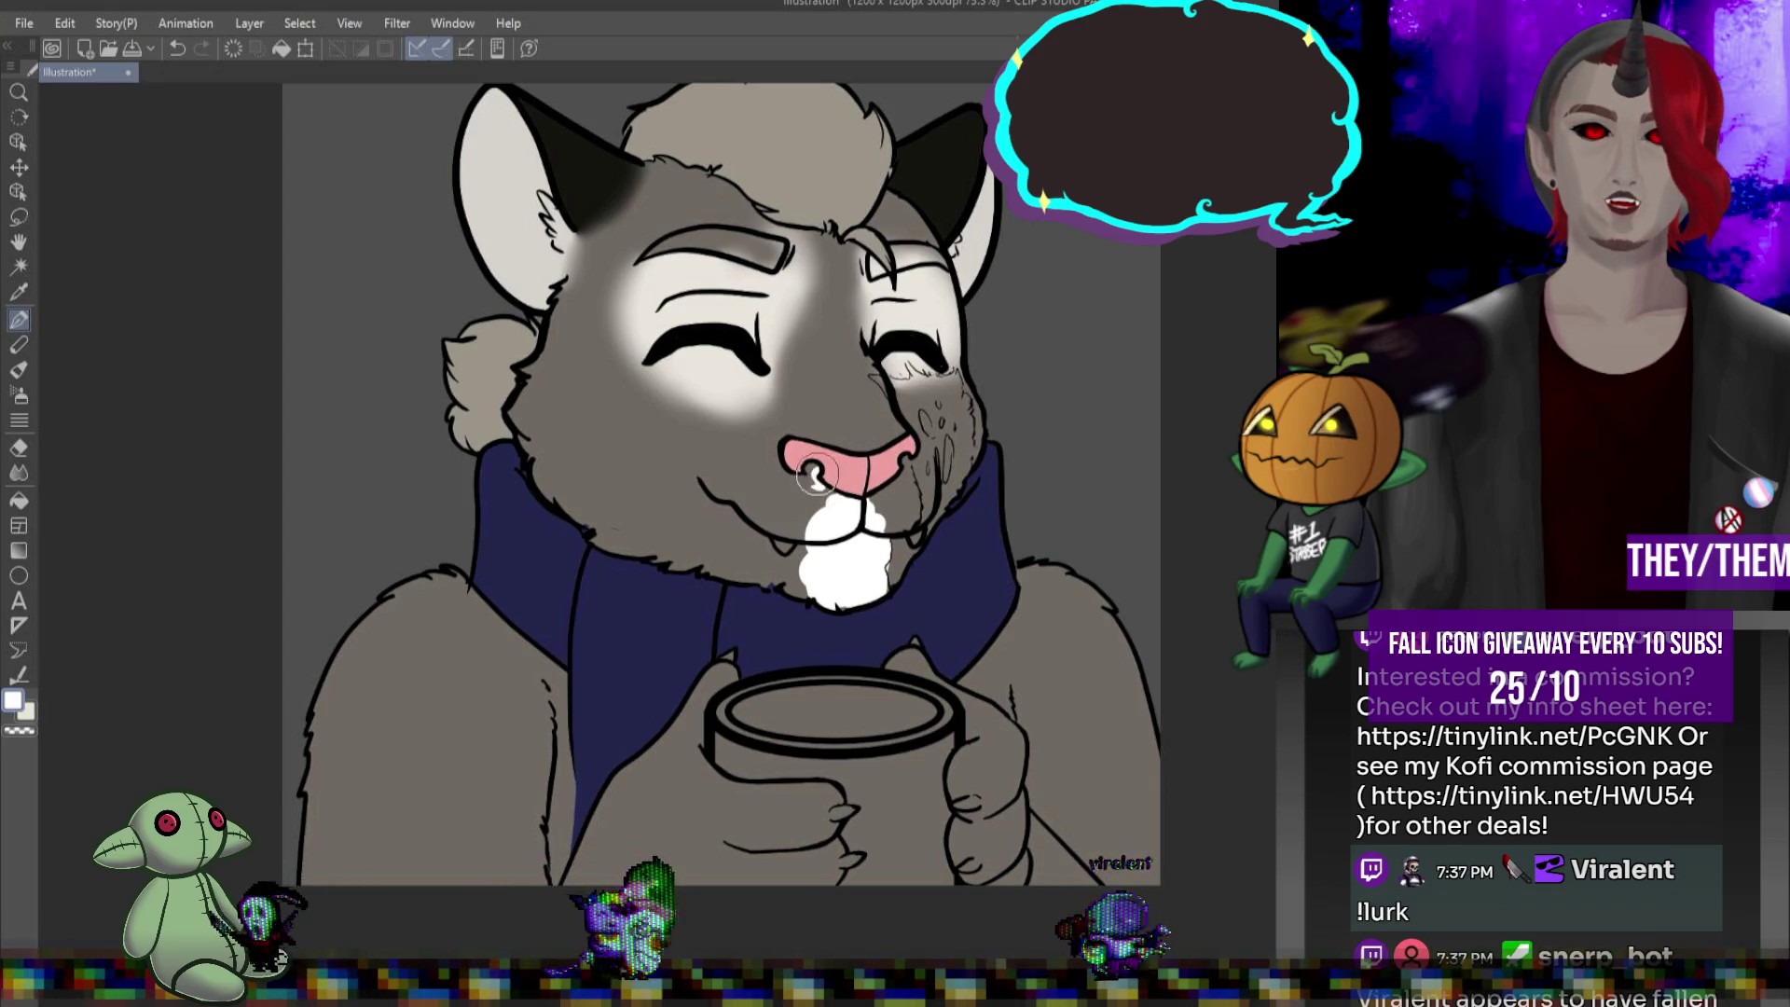
mouse_move(812, 470)
mouse_down()
mouse_move(812, 496)
mouse_move(735, 480)
mouse_move(708, 494)
mouse_move(727, 522)
mouse_move(792, 541)
mouse_move(751, 522)
mouse_move(794, 574)
mouse_move(750, 599)
mouse_up()
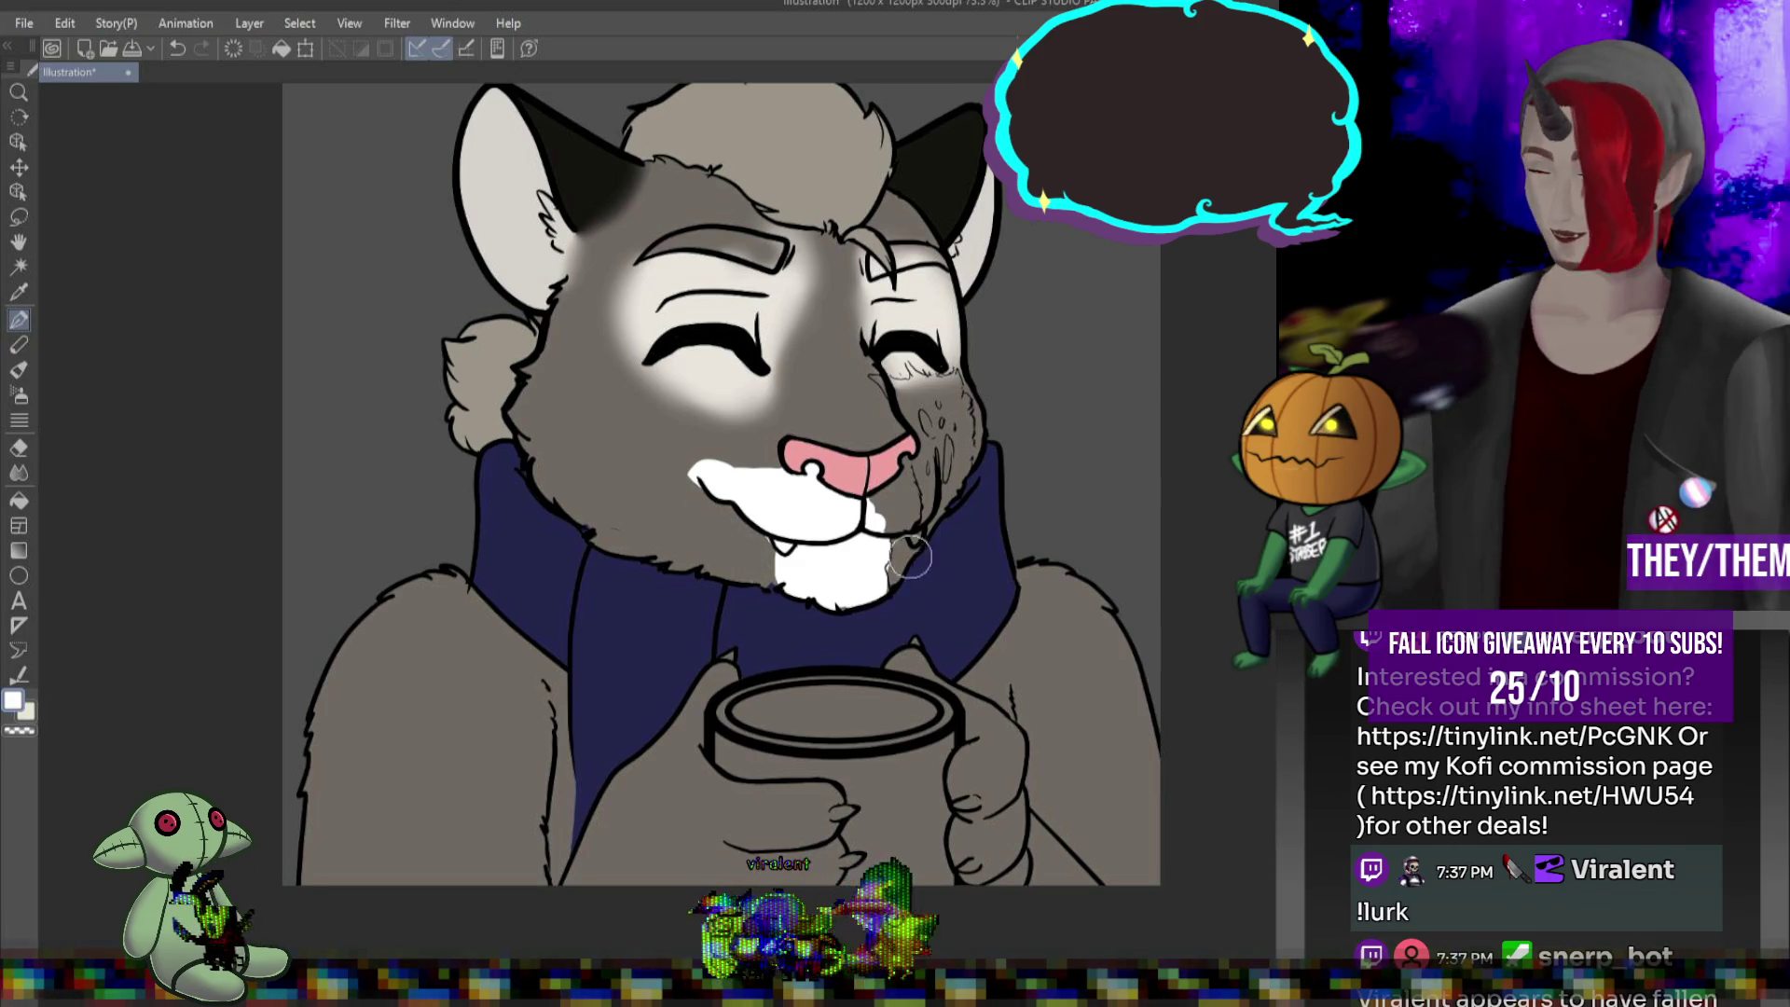
drag(901, 513, 895, 491)
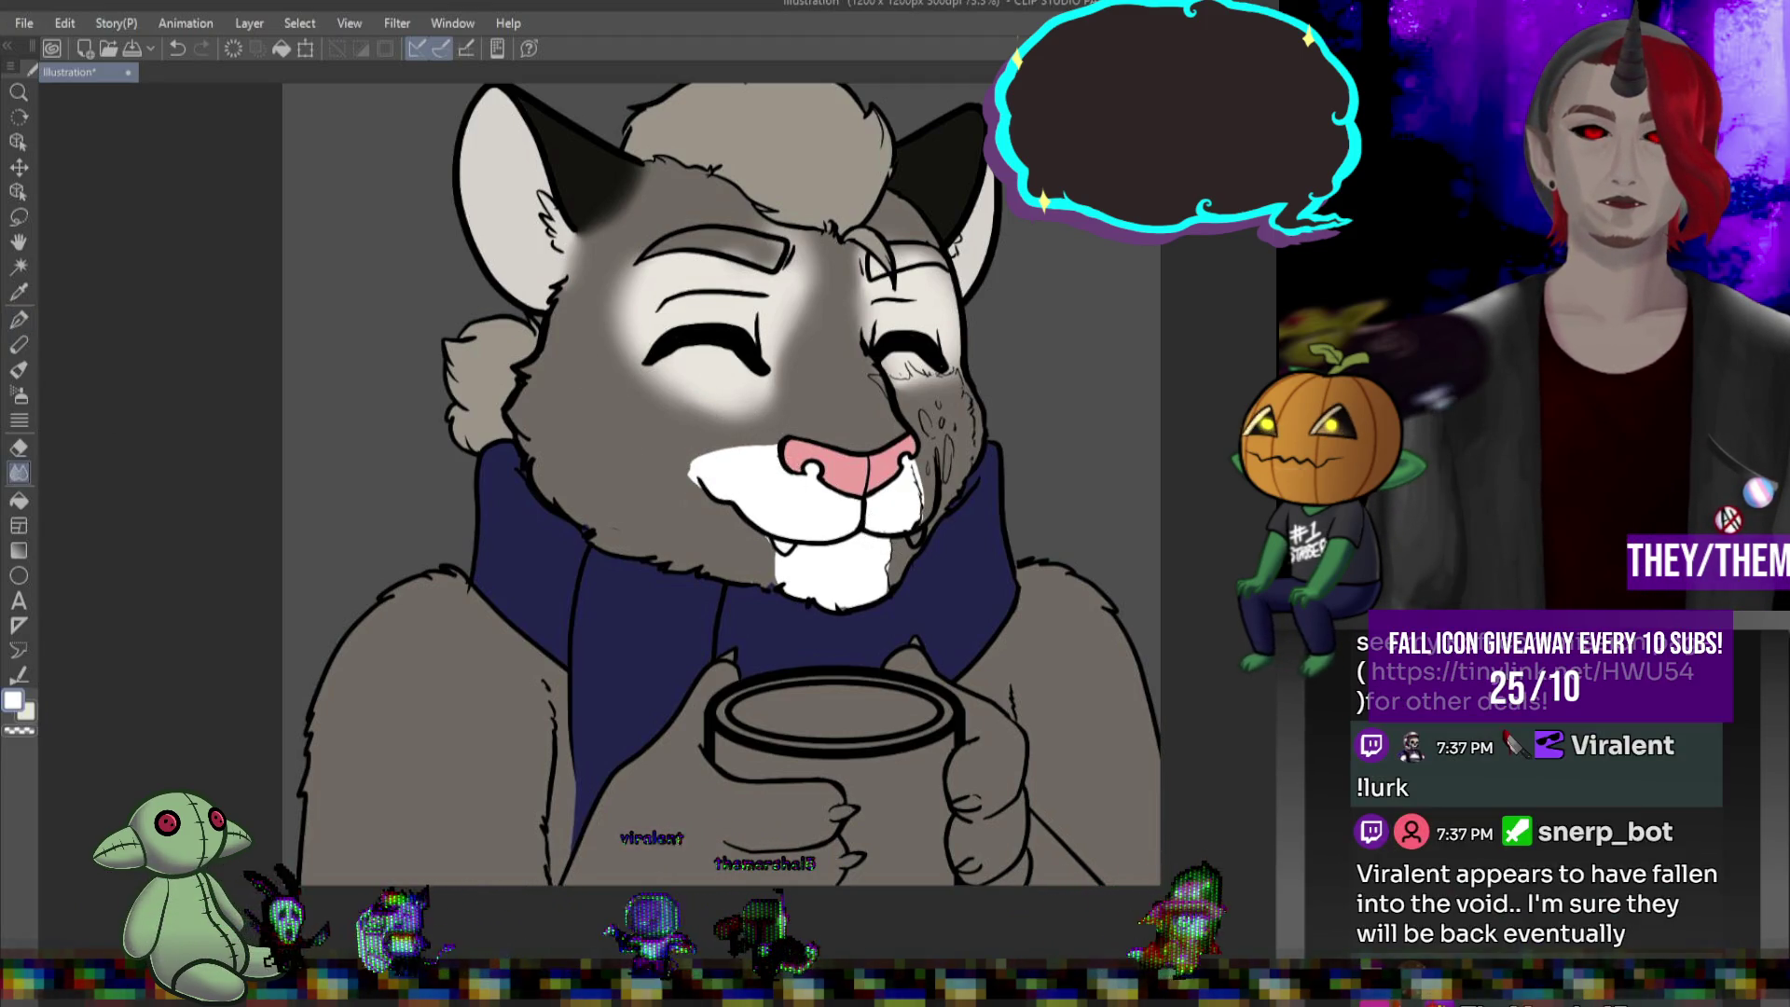
Smudge the white muzzle edges into the grey fur with the Blend tool
key(j)
drag(886, 597, 926, 504)
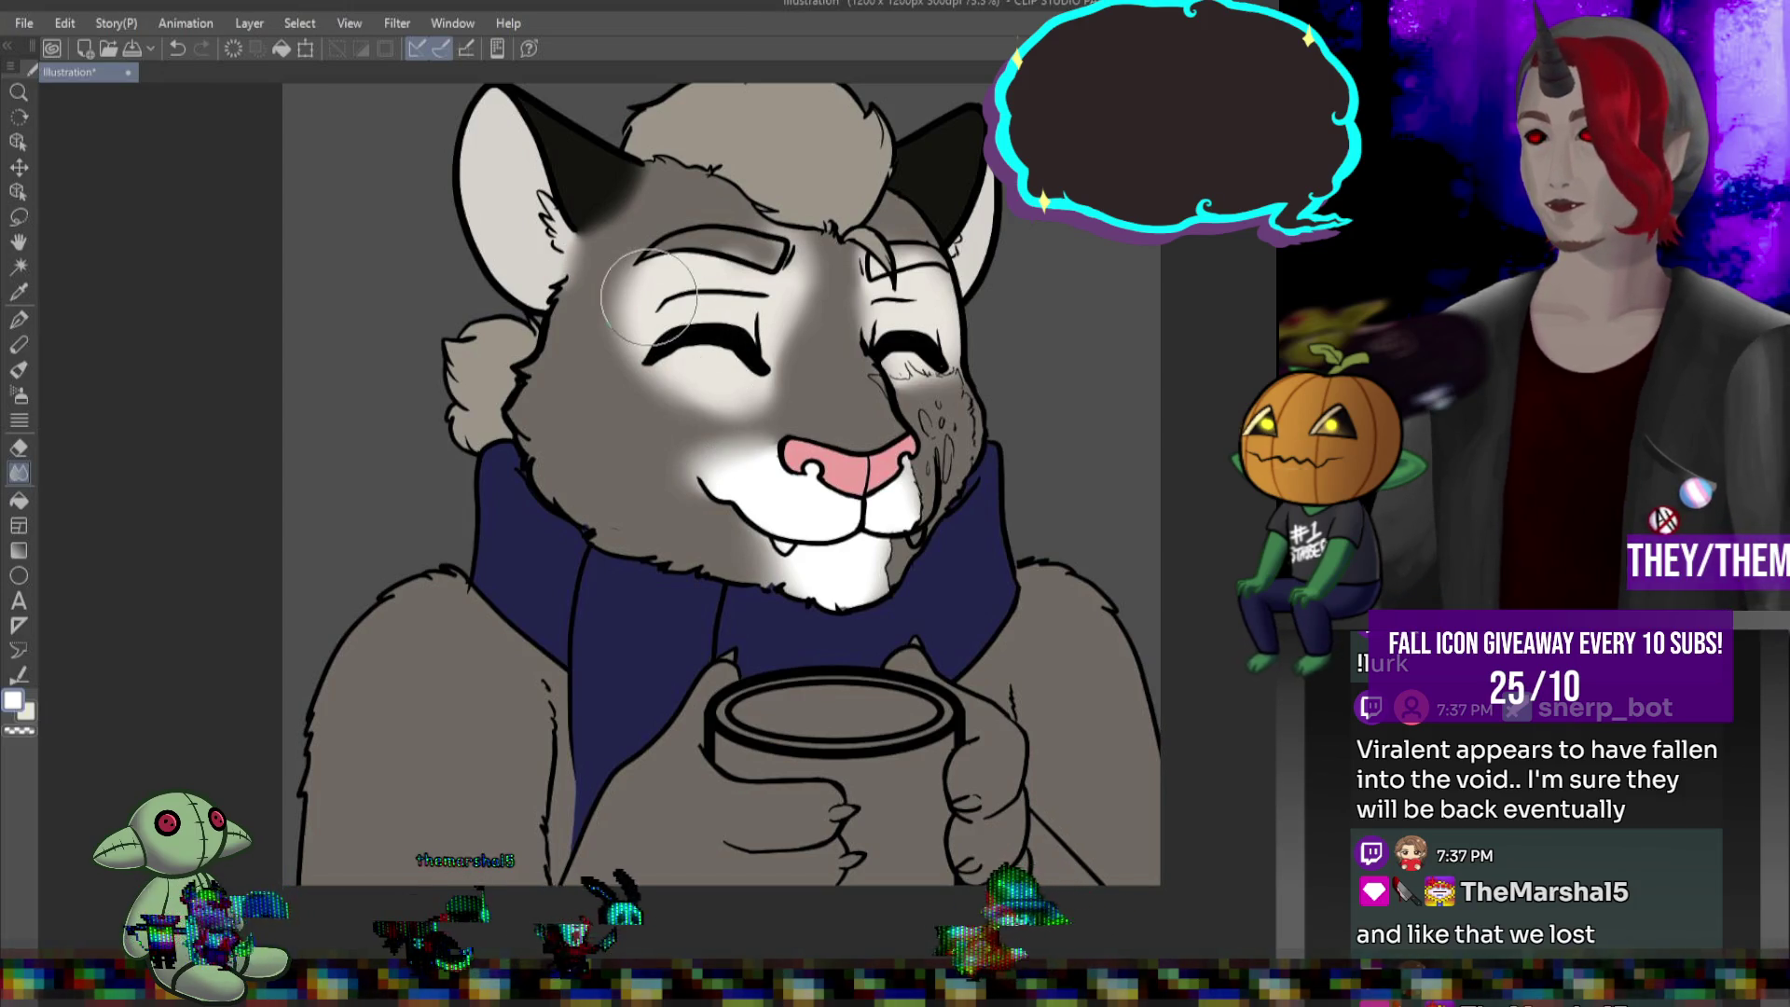
scroll(649, 297, down, 5)
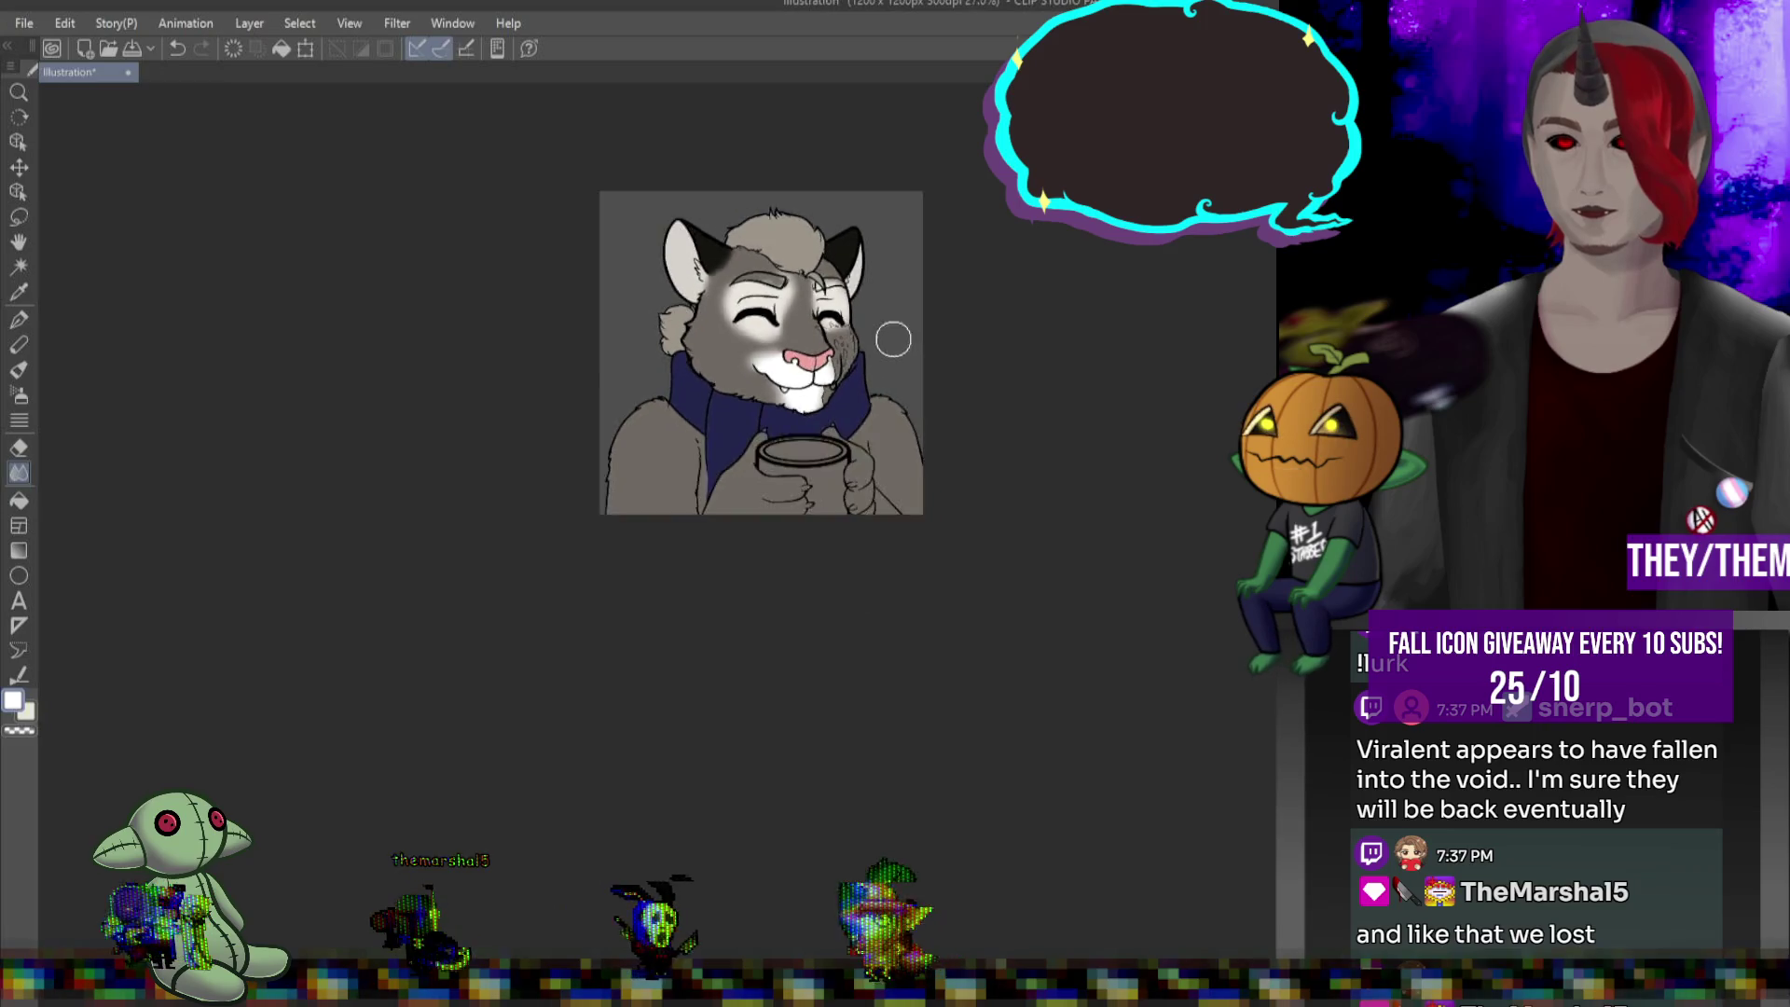
scroll(863, 364, up, 2)
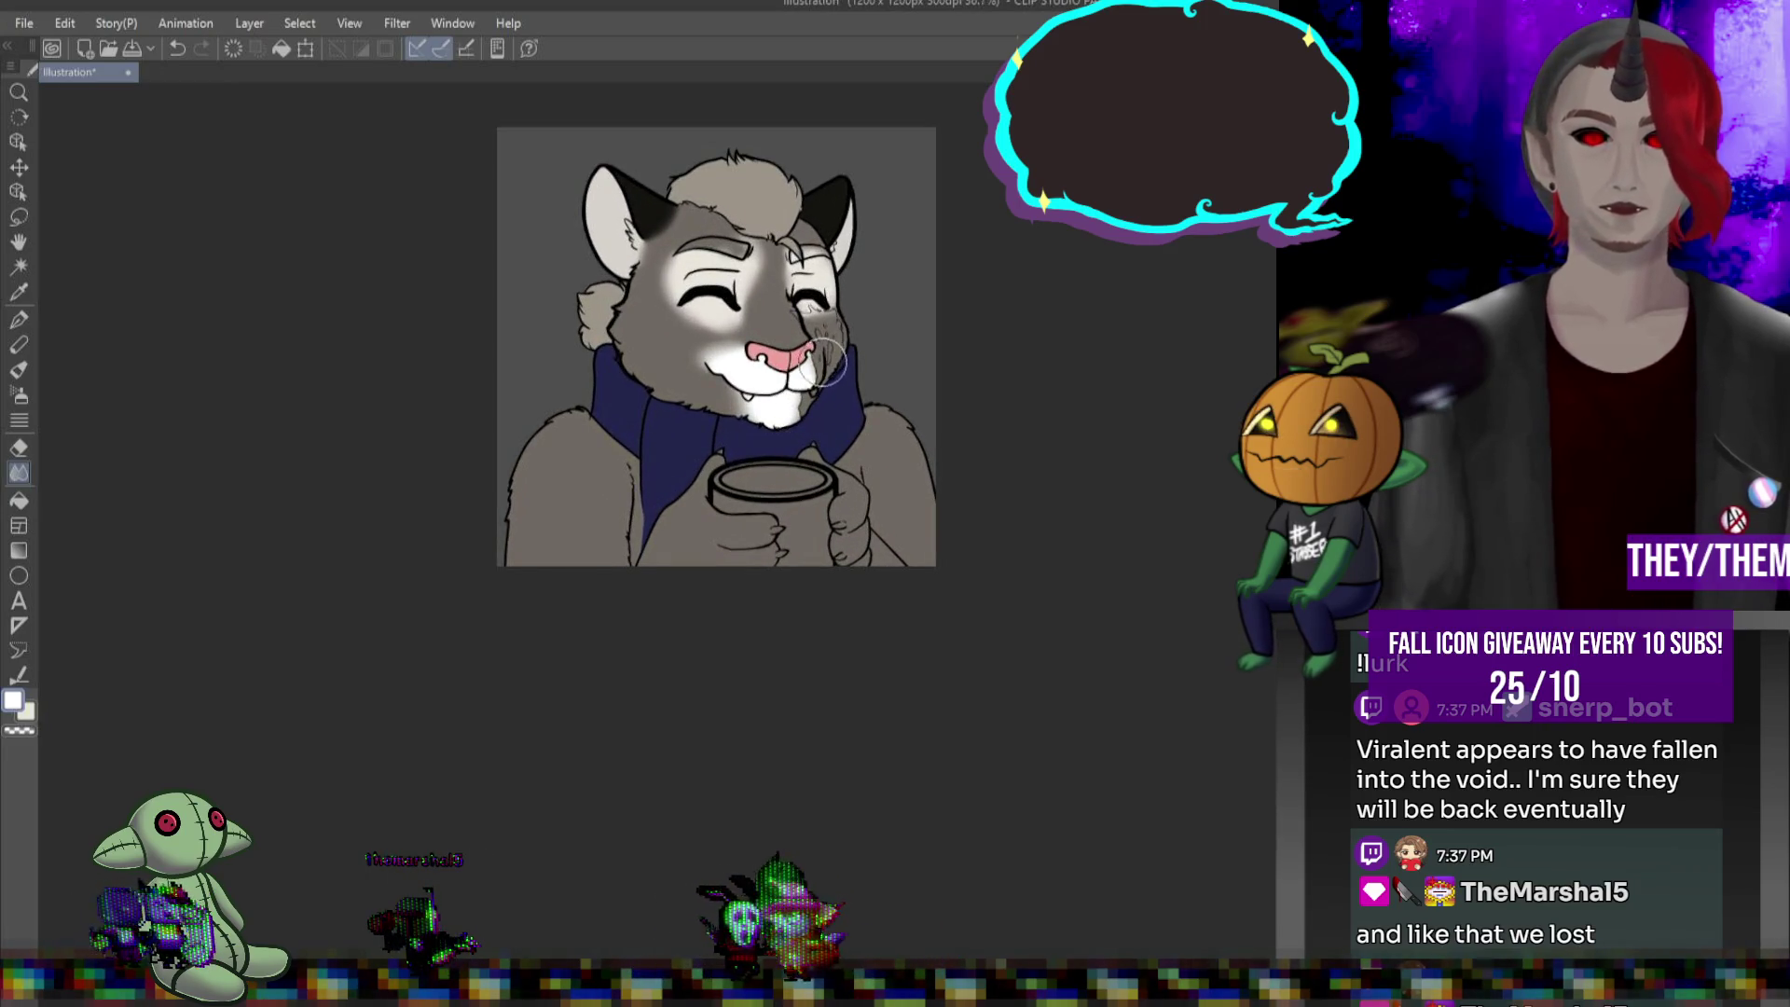
scroll(813, 359, up, 3)
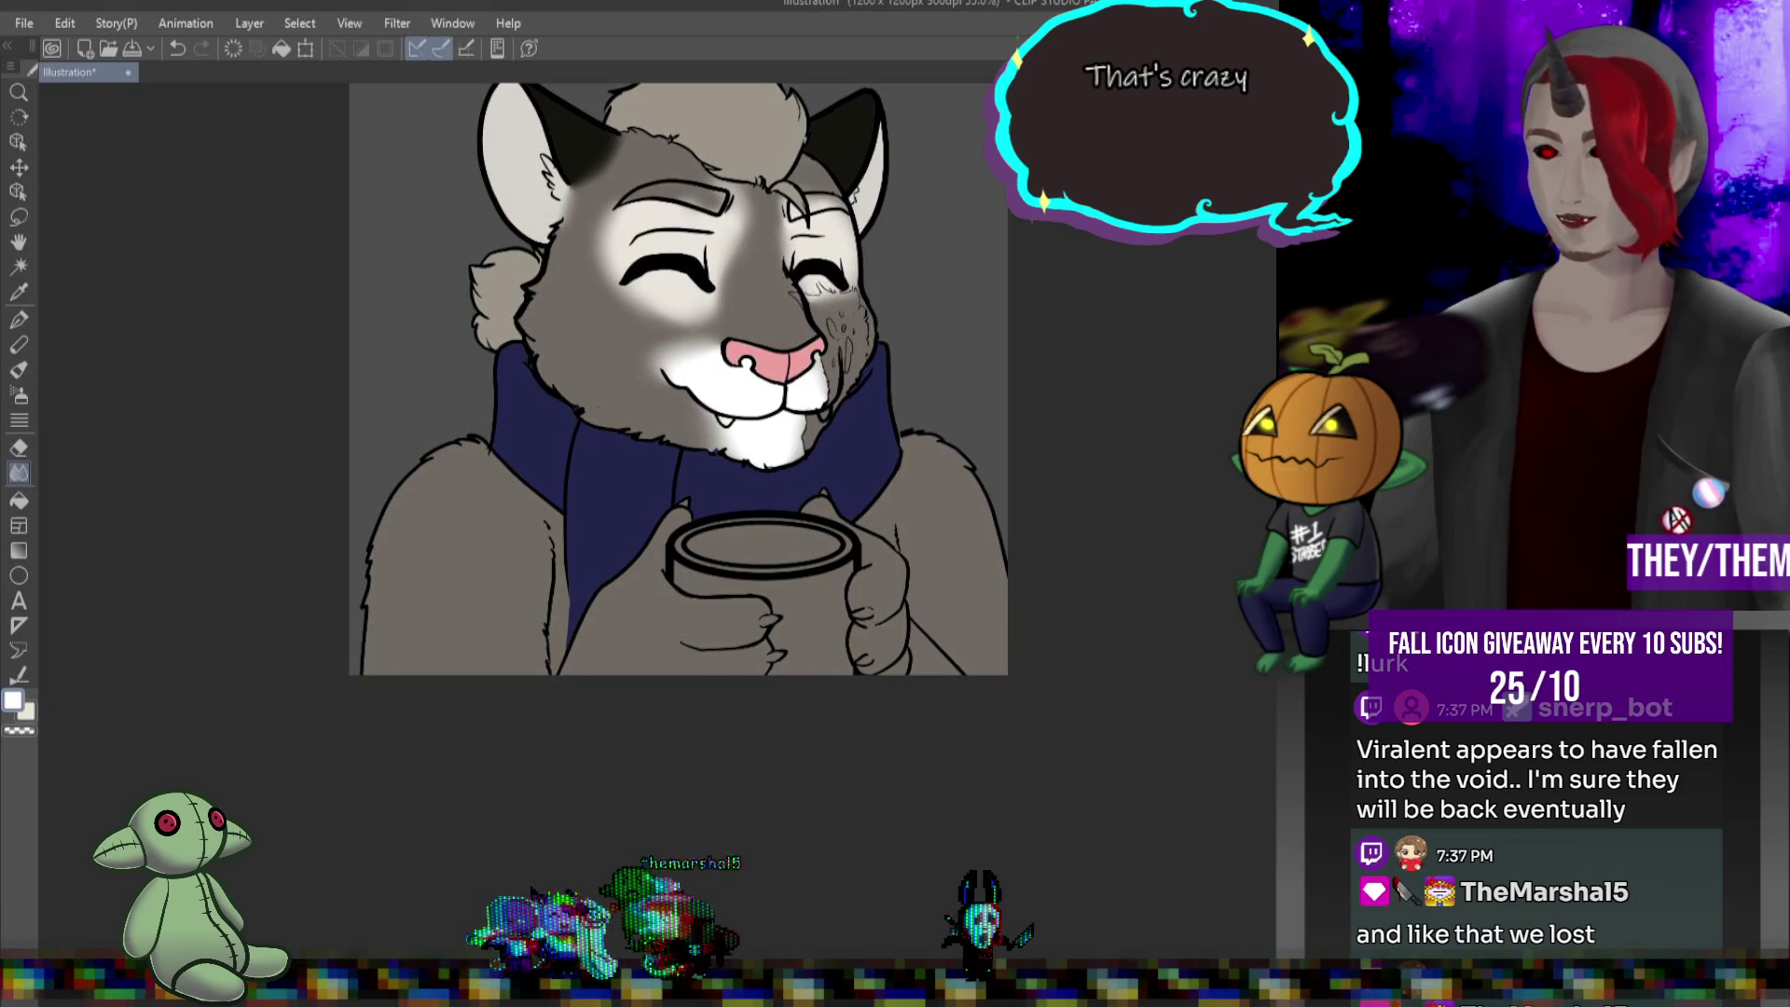
scroll(520, 172, up, 5)
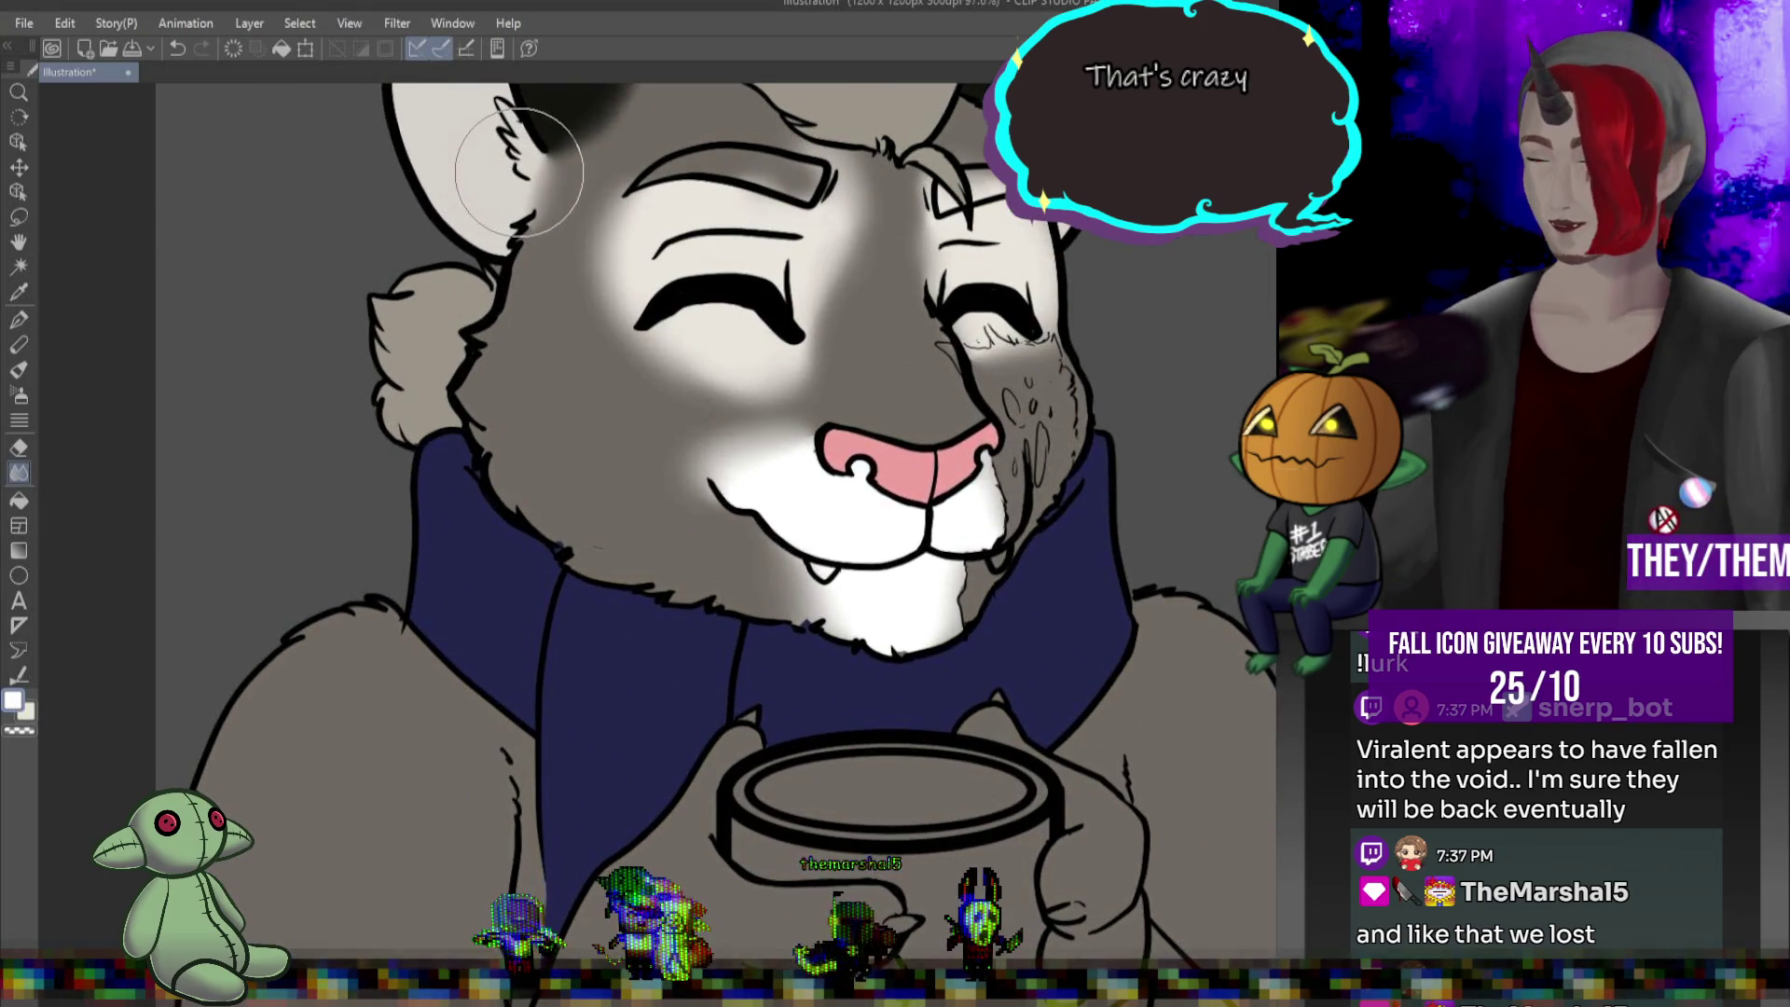
scroll(716, 522, up, 5)
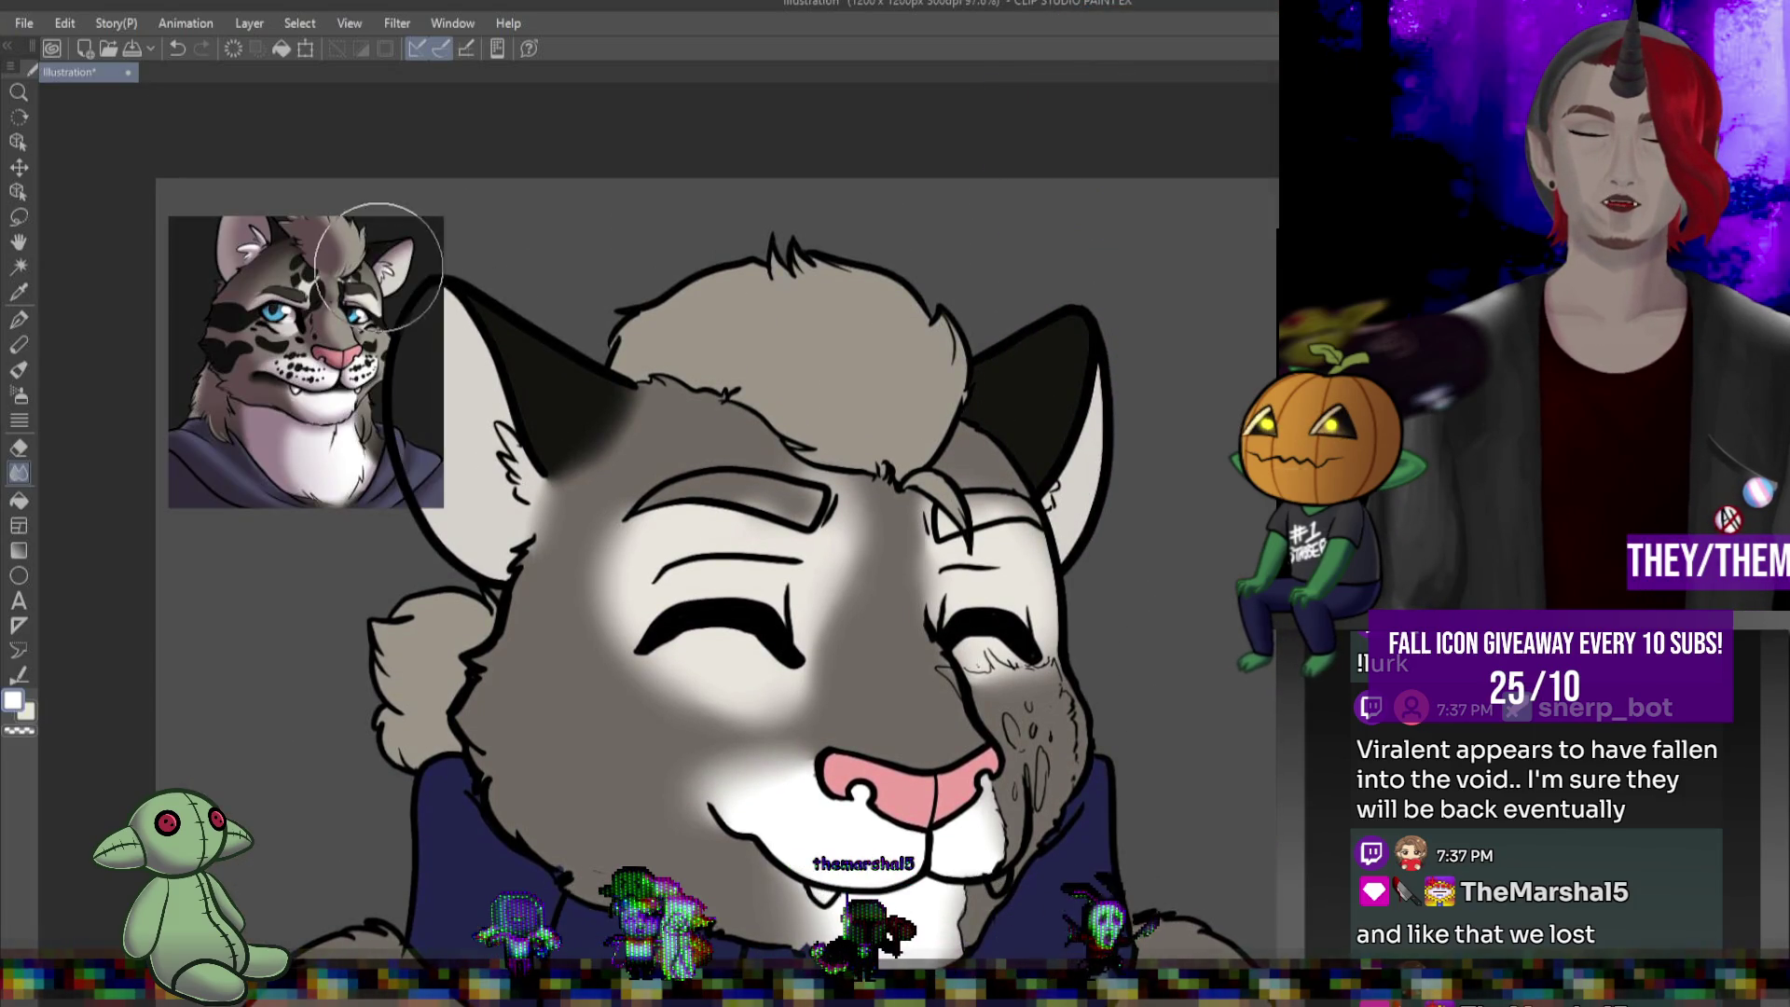
scroll(457, 392, up, 8)
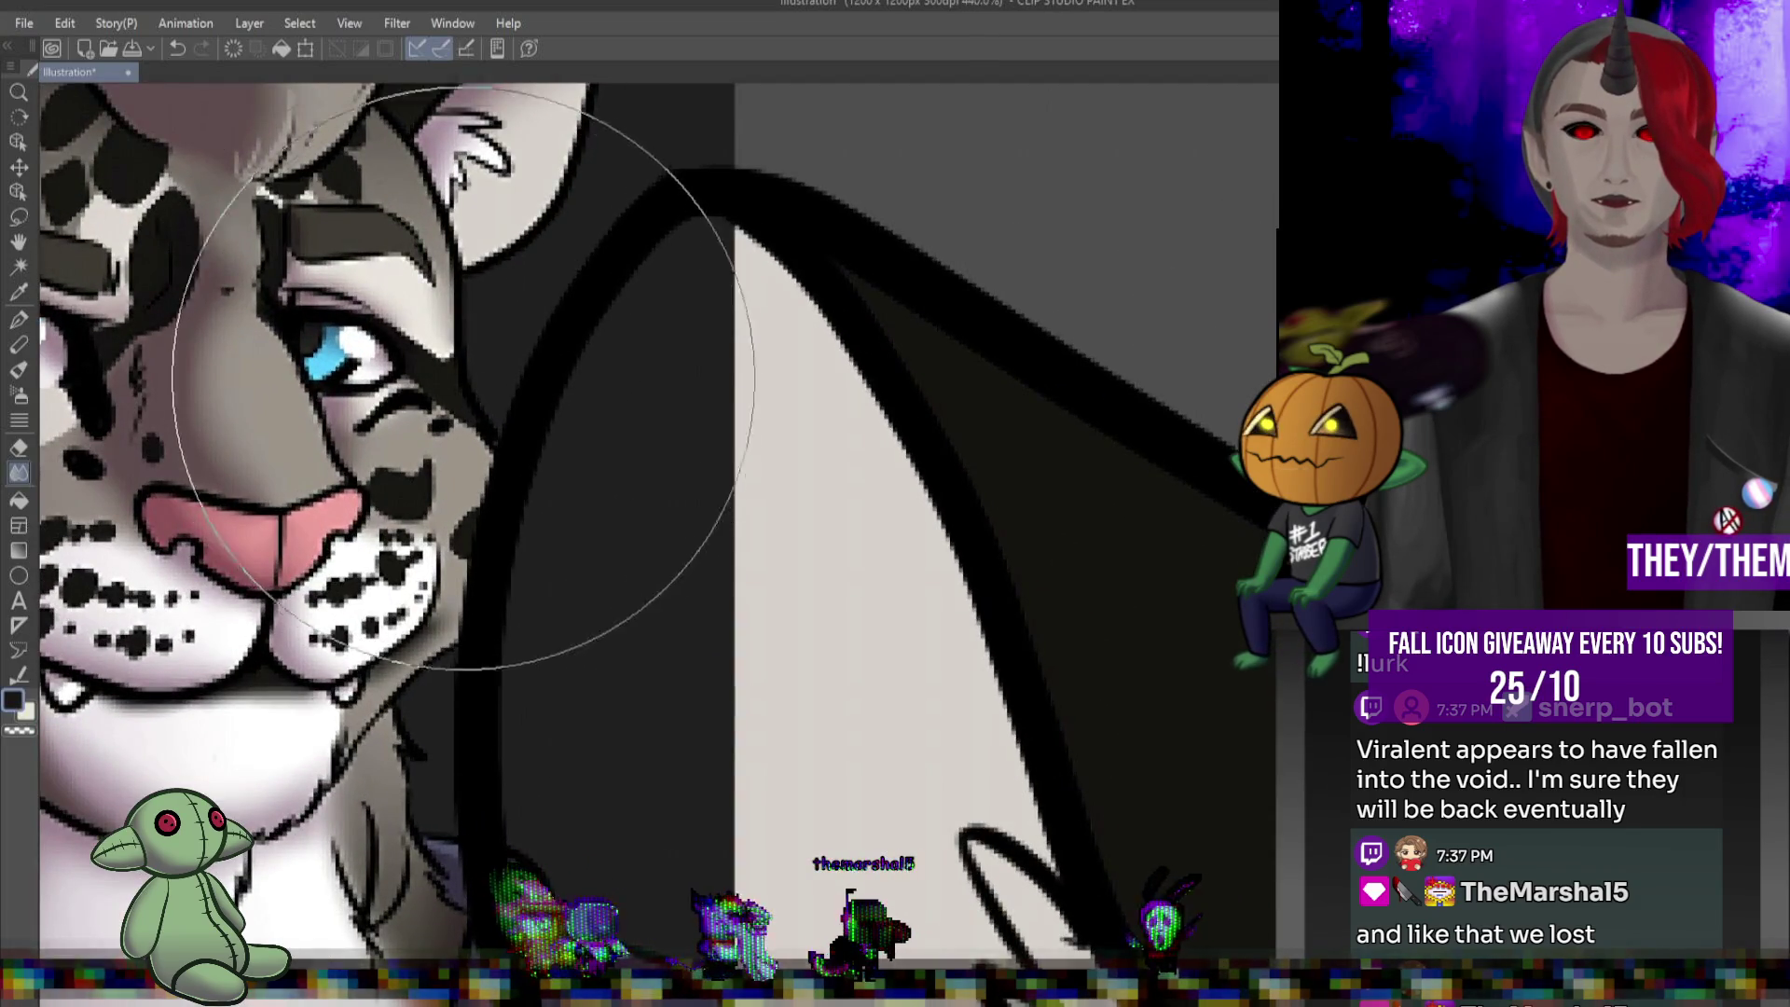
scroll(536, 401, down, 10)
scroll(700, 489, up, 2)
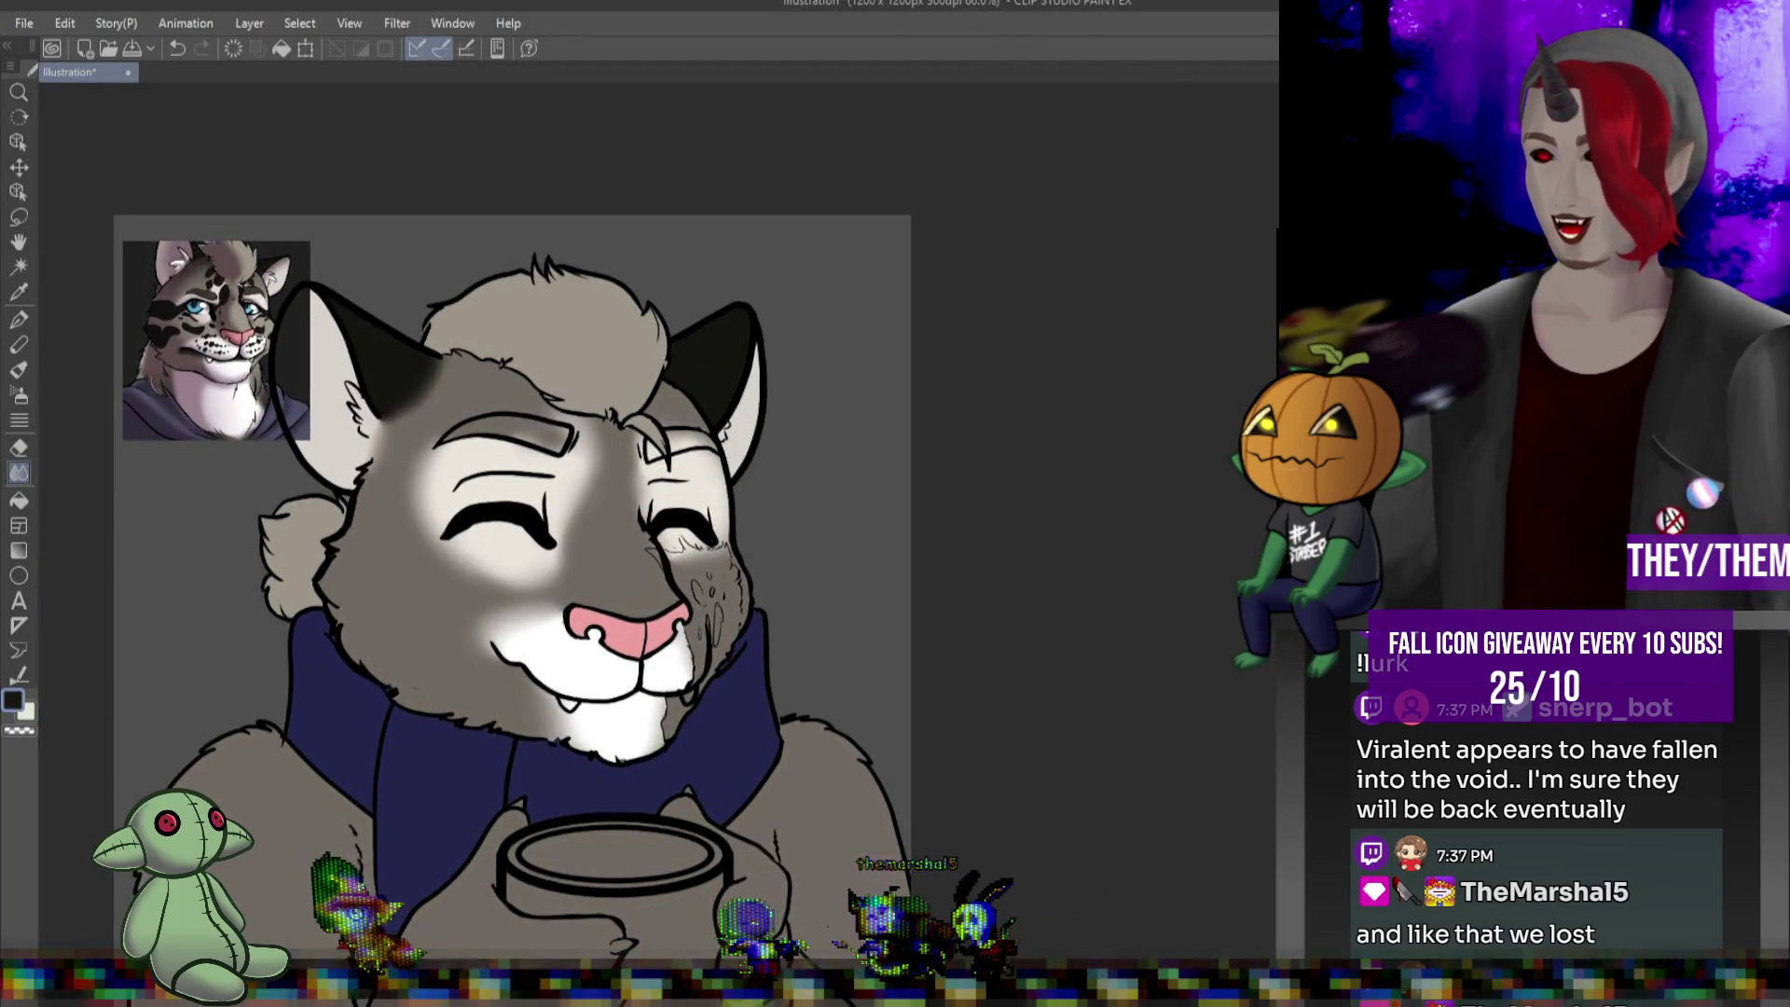
scroll(407, 463, up, 2)
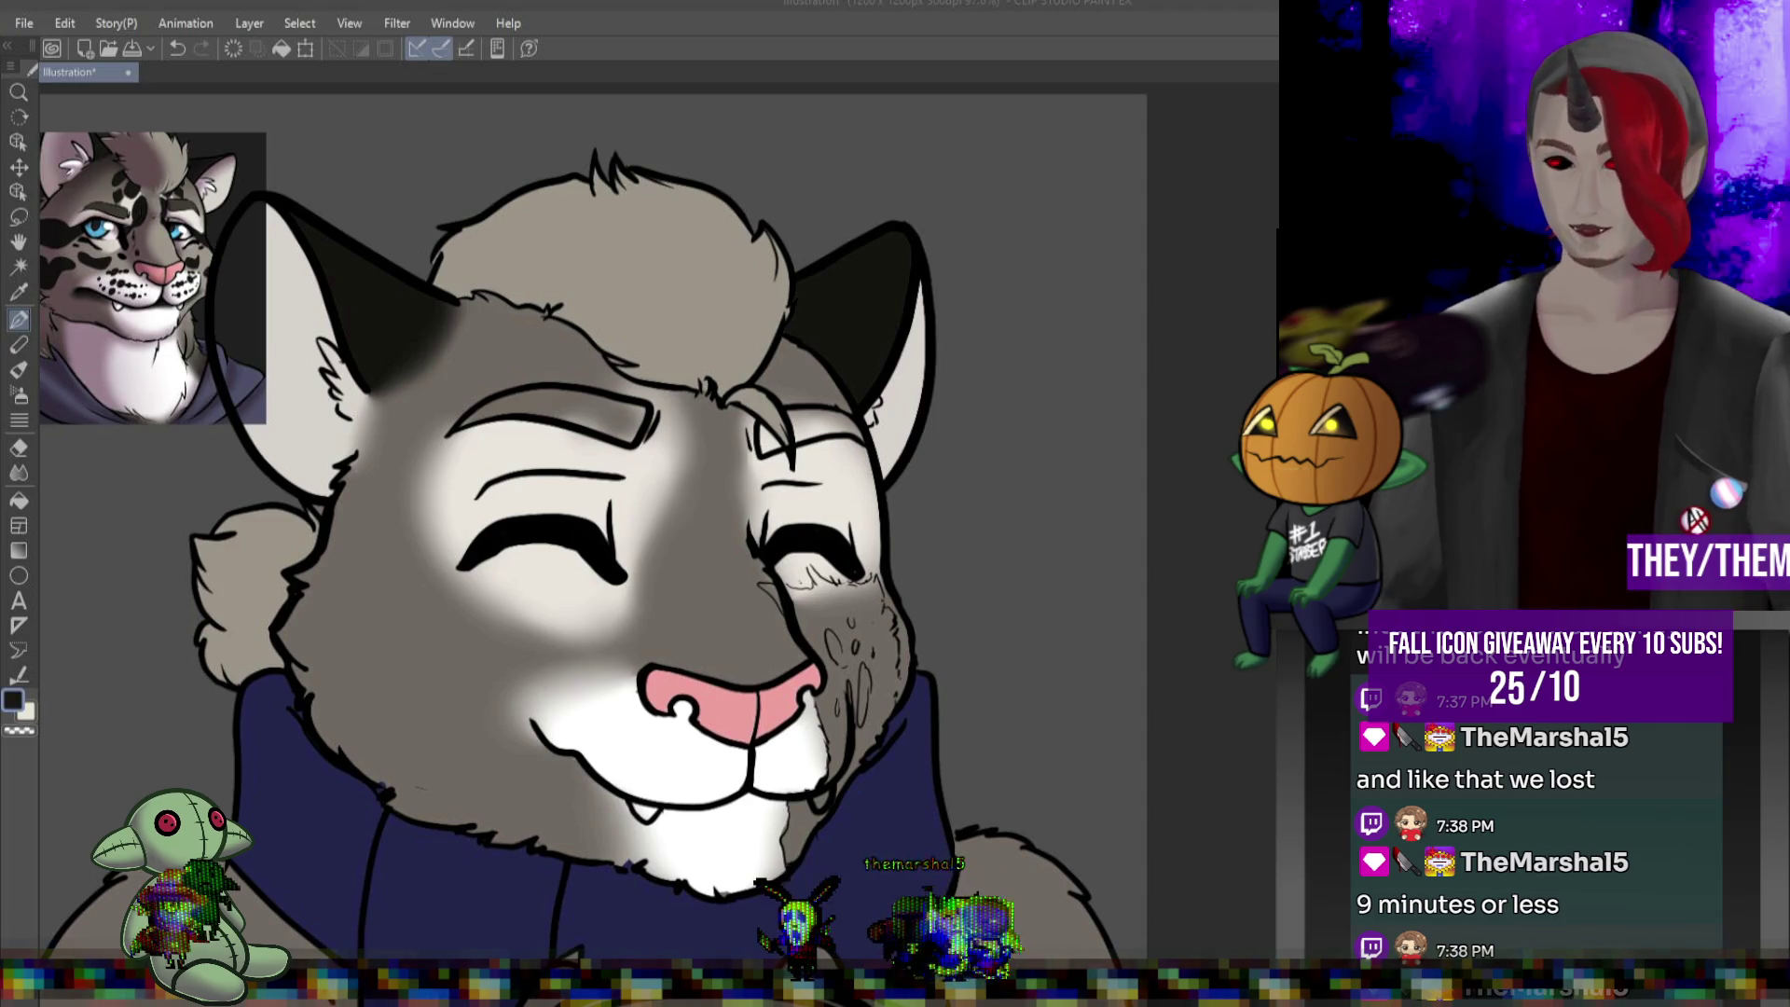
Ink a darker eye crease, a nose-bridge stripe, a teardrop by the right eye and a muzzle spot
key(p)
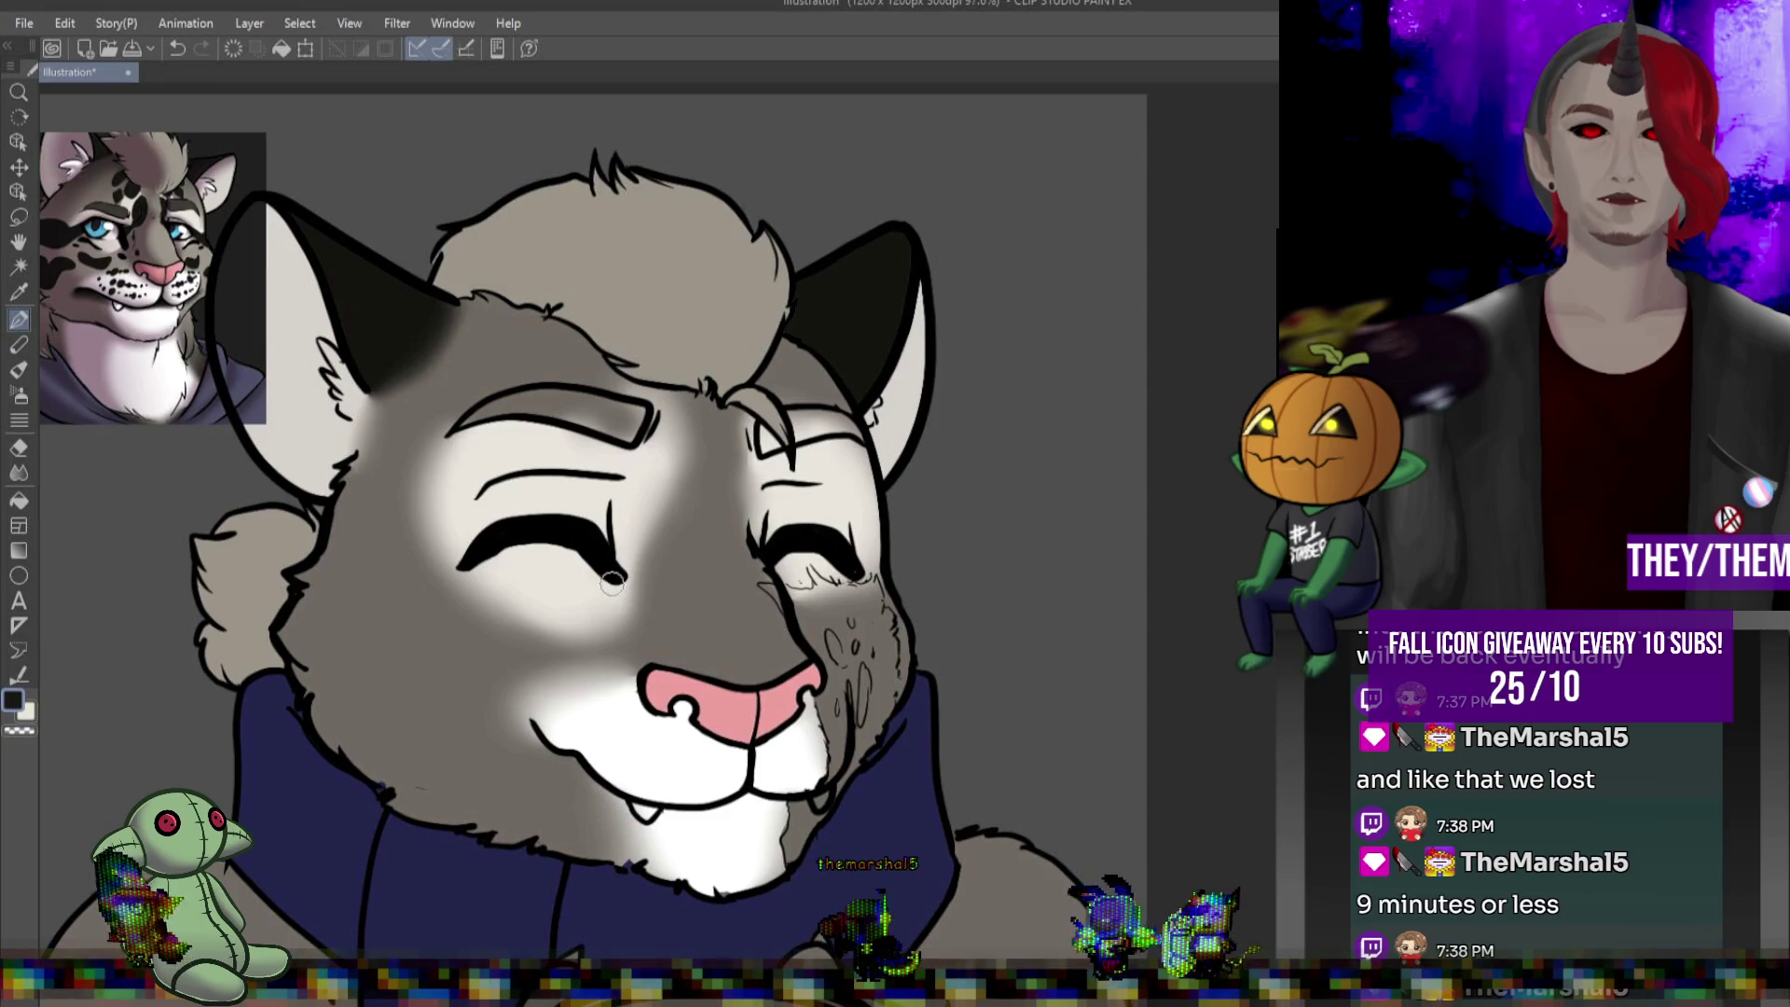
drag(618, 571, 631, 609)
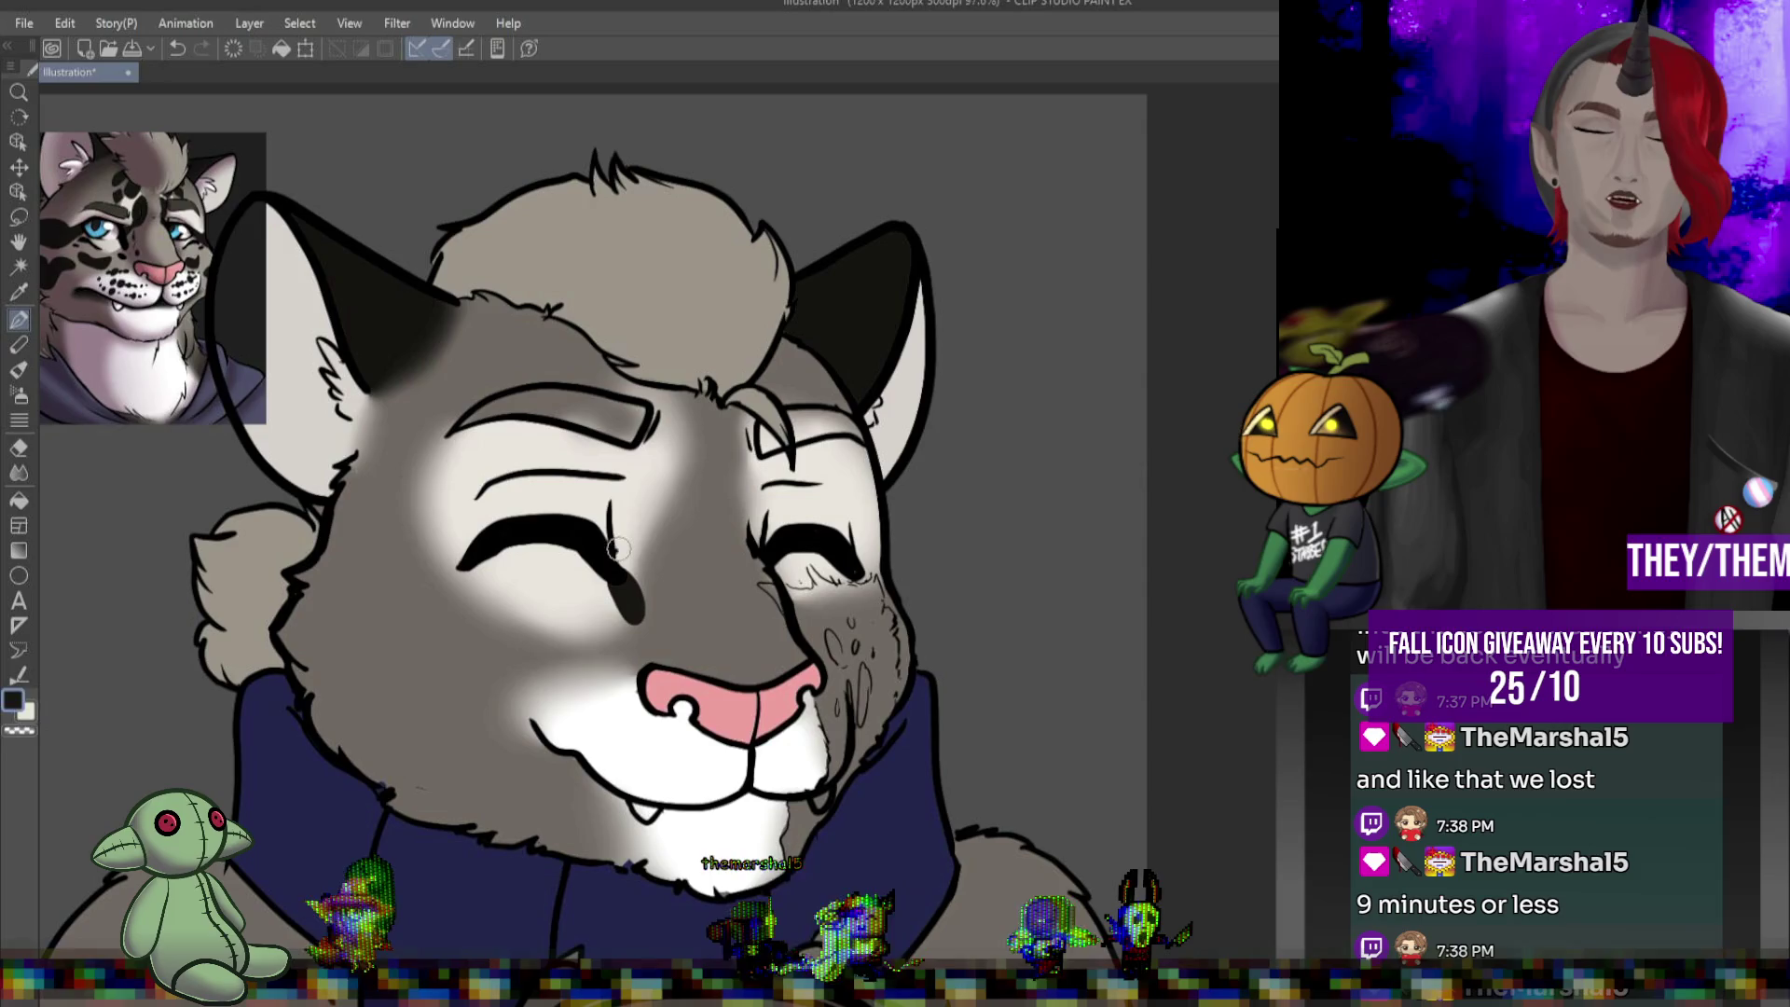
mouse_move(611, 553)
mouse_down()
mouse_move(665, 496)
mouse_move(660, 457)
mouse_move(613, 550)
mouse_move(658, 438)
mouse_move(640, 520)
mouse_up()
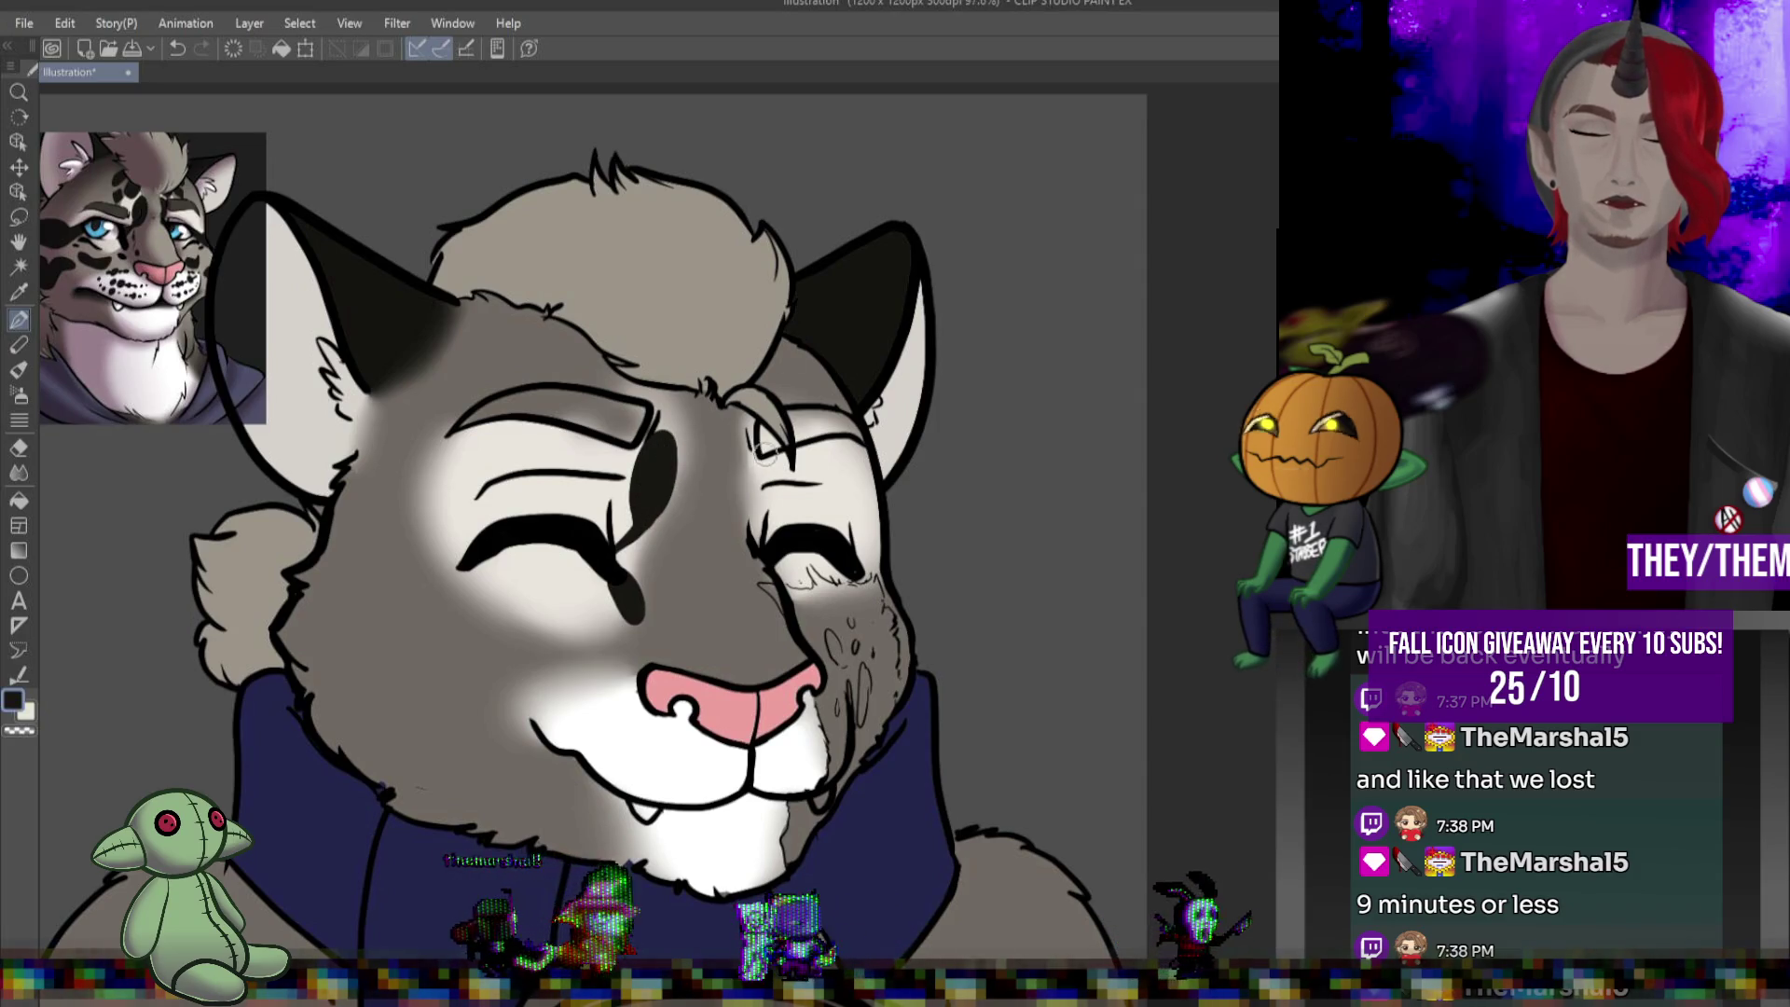
mouse_move(744, 519)
mouse_down()
mouse_move(754, 462)
mouse_move(760, 550)
mouse_up()
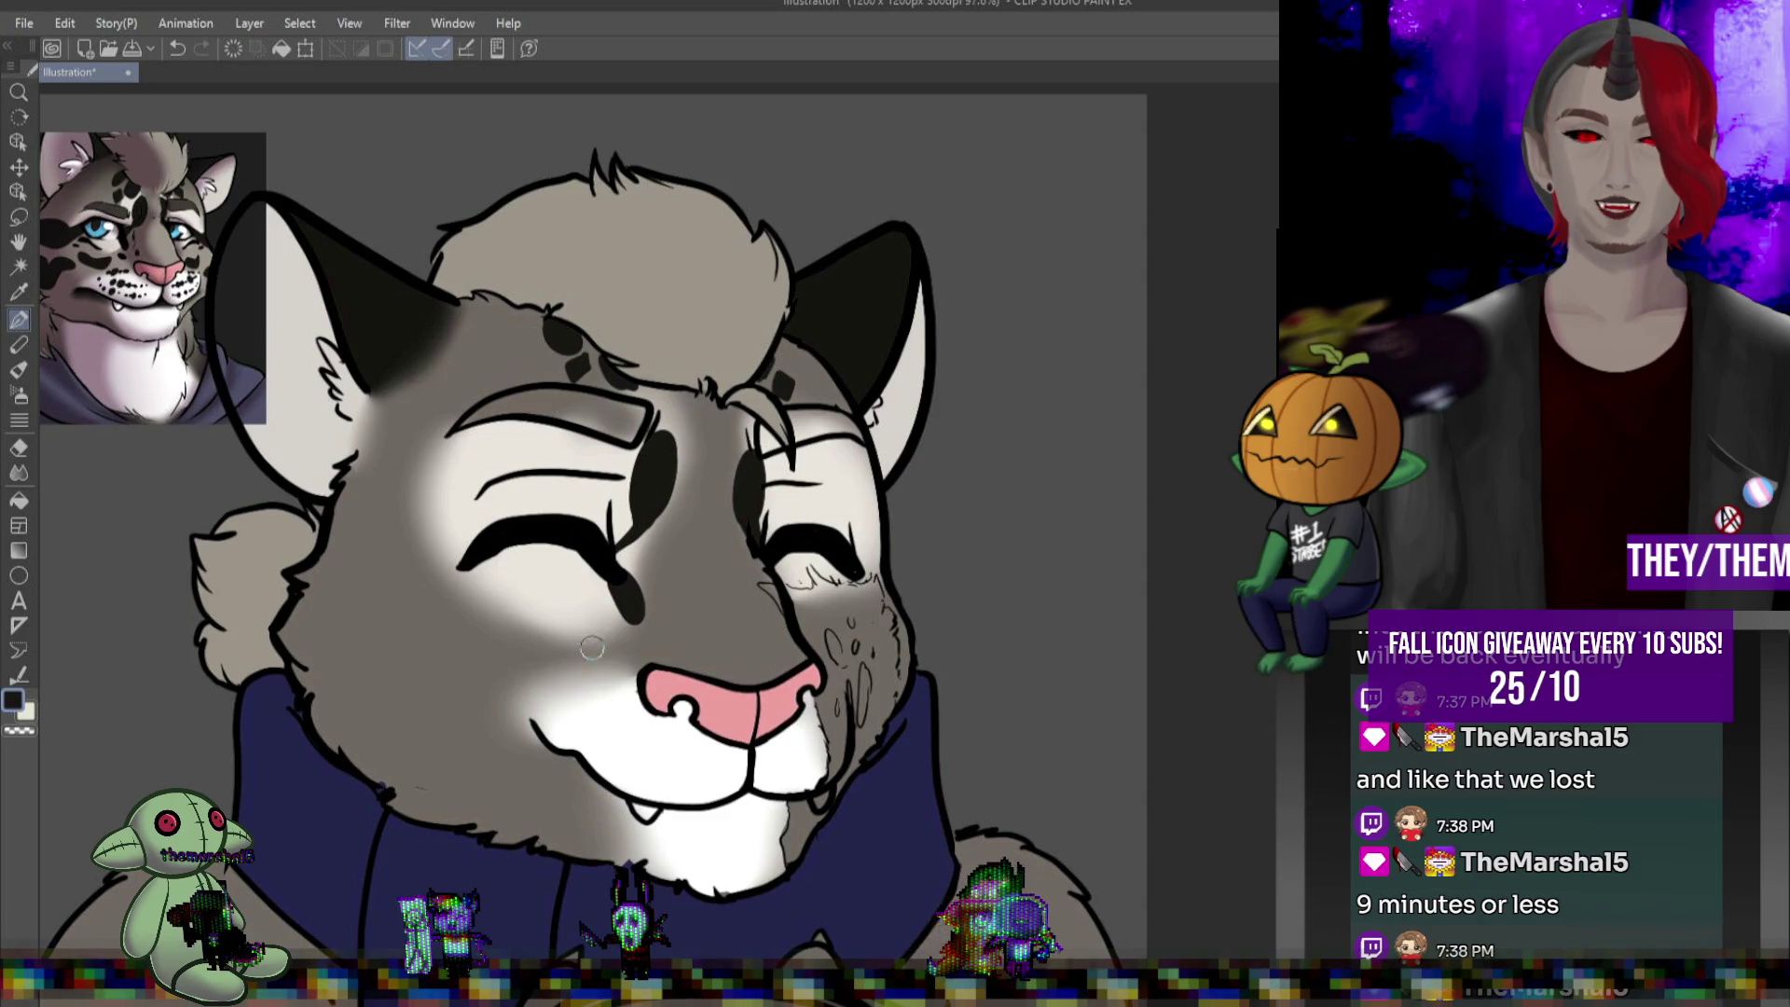
click(563, 674)
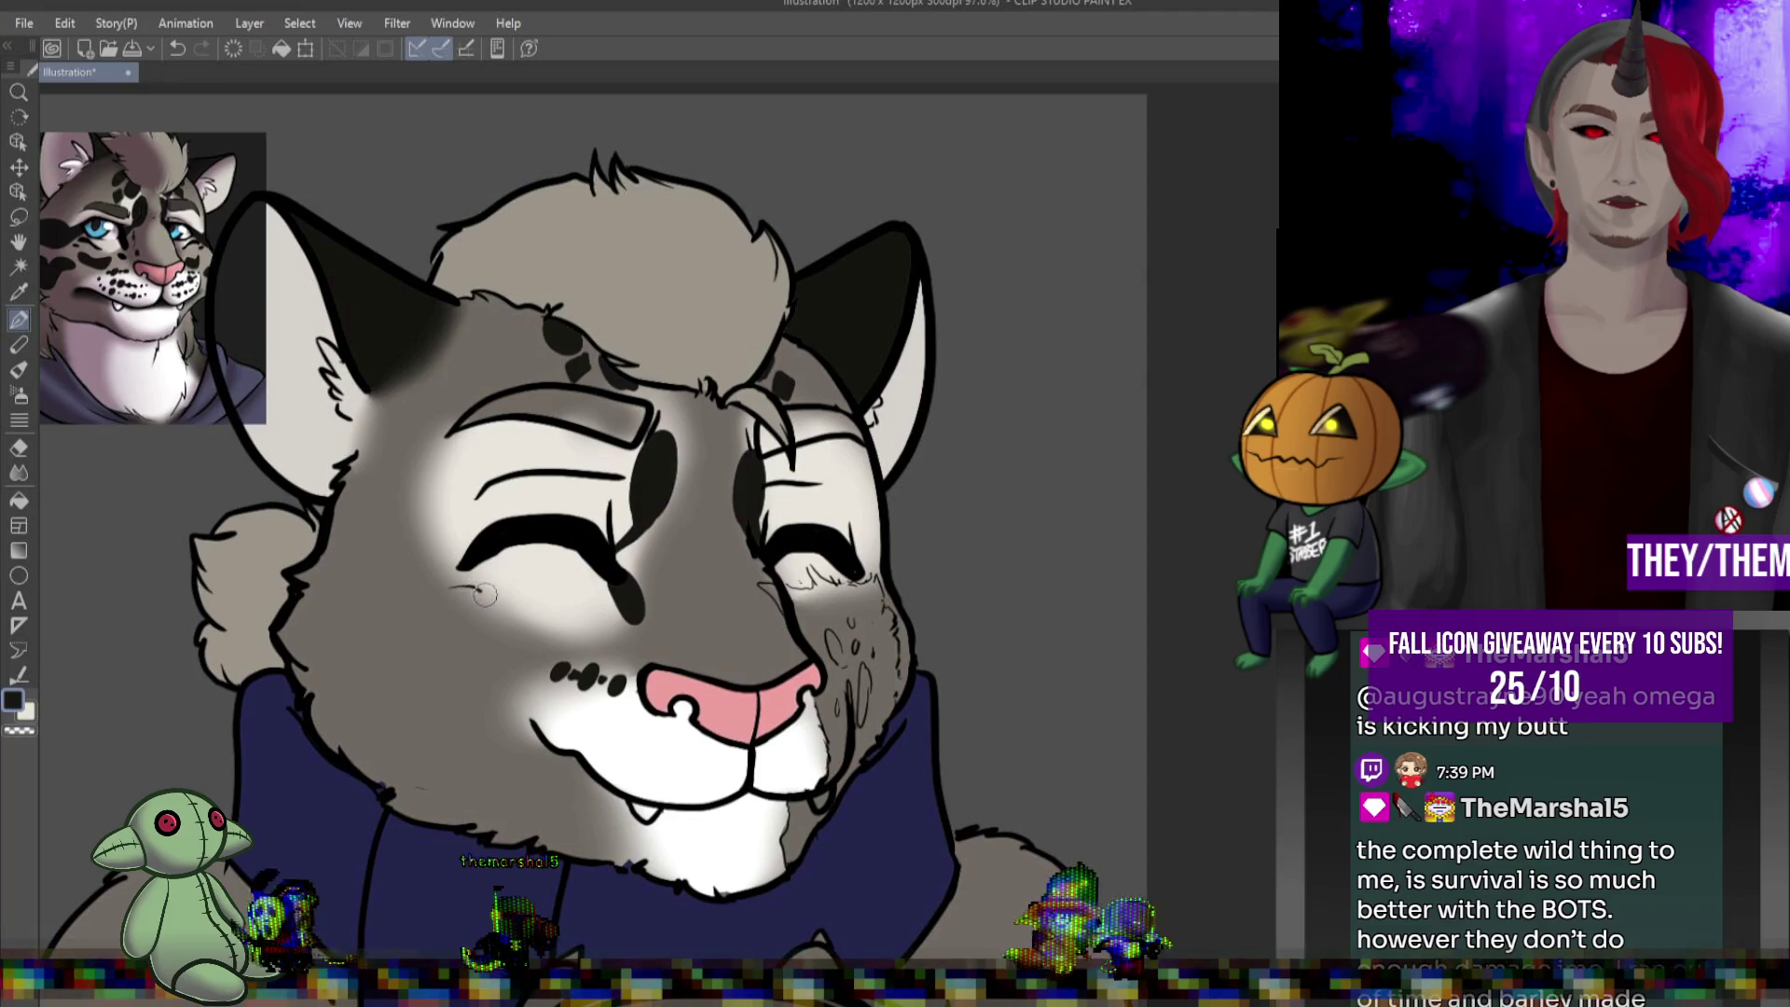
Draw a dark mark under the left eye and start a row of black whisker spots on the muzzle
mouse_move(454, 588)
mouse_down()
mouse_move(546, 622)
mouse_move(447, 587)
mouse_move(492, 606)
mouse_up()
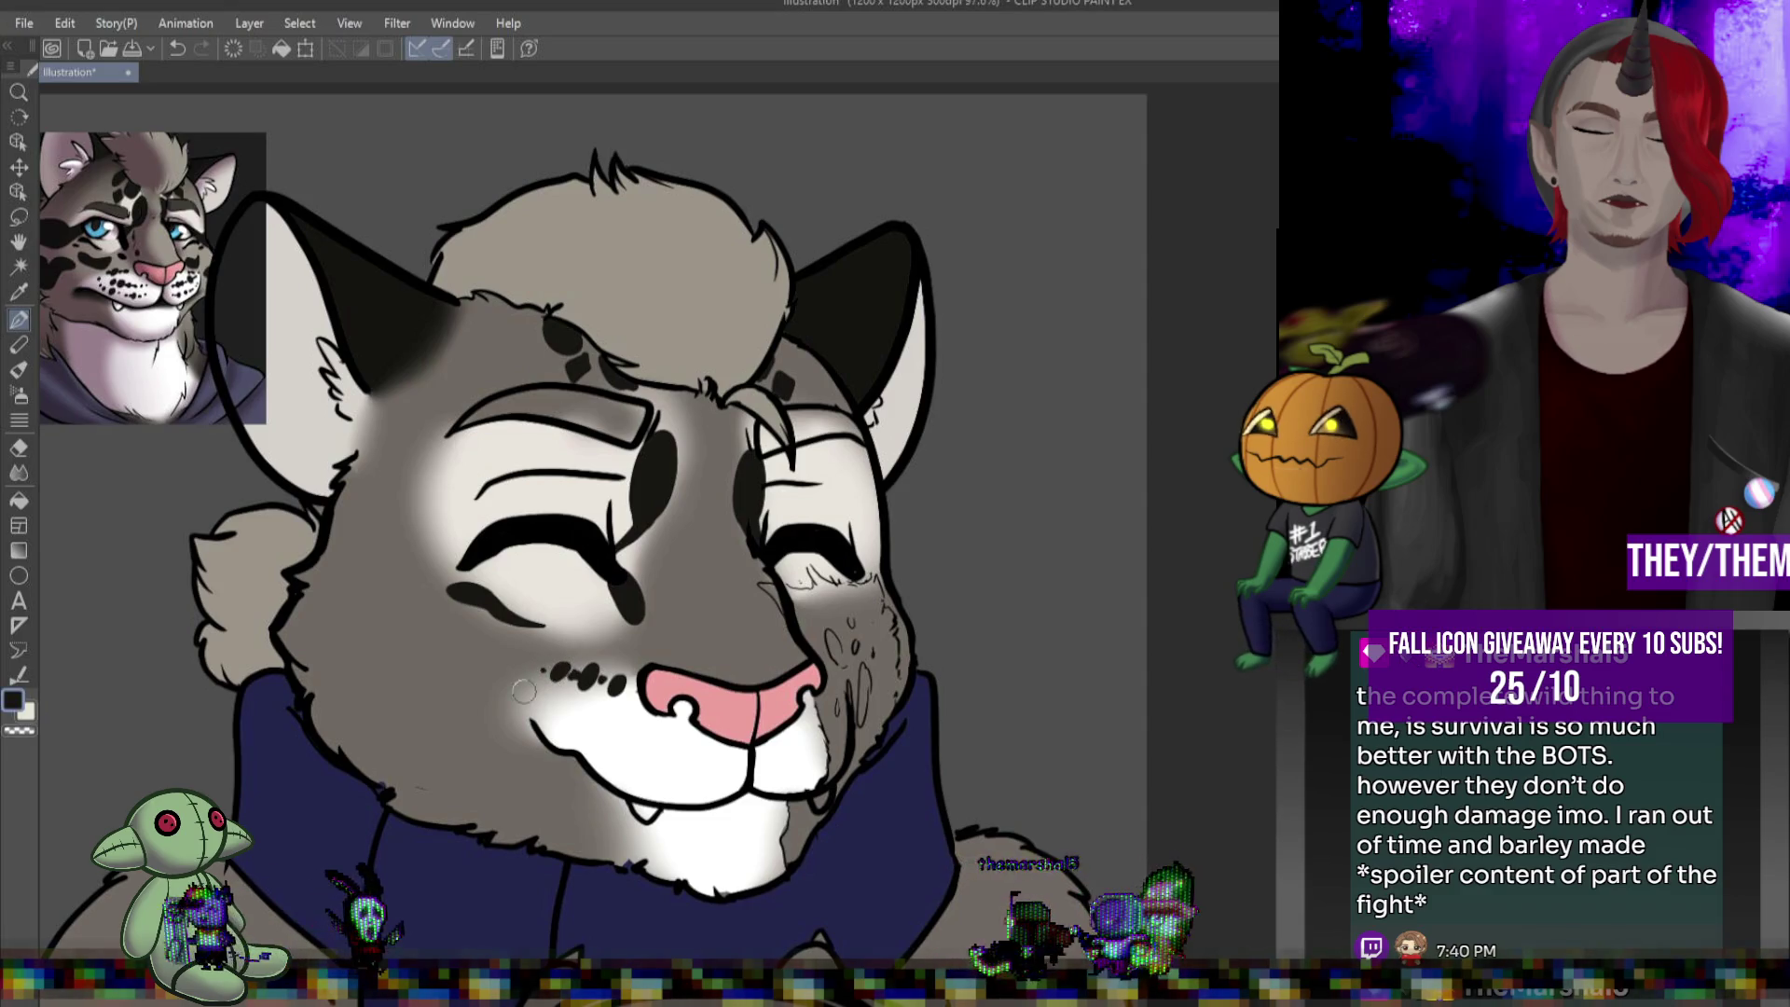
drag(564, 683, 558, 706)
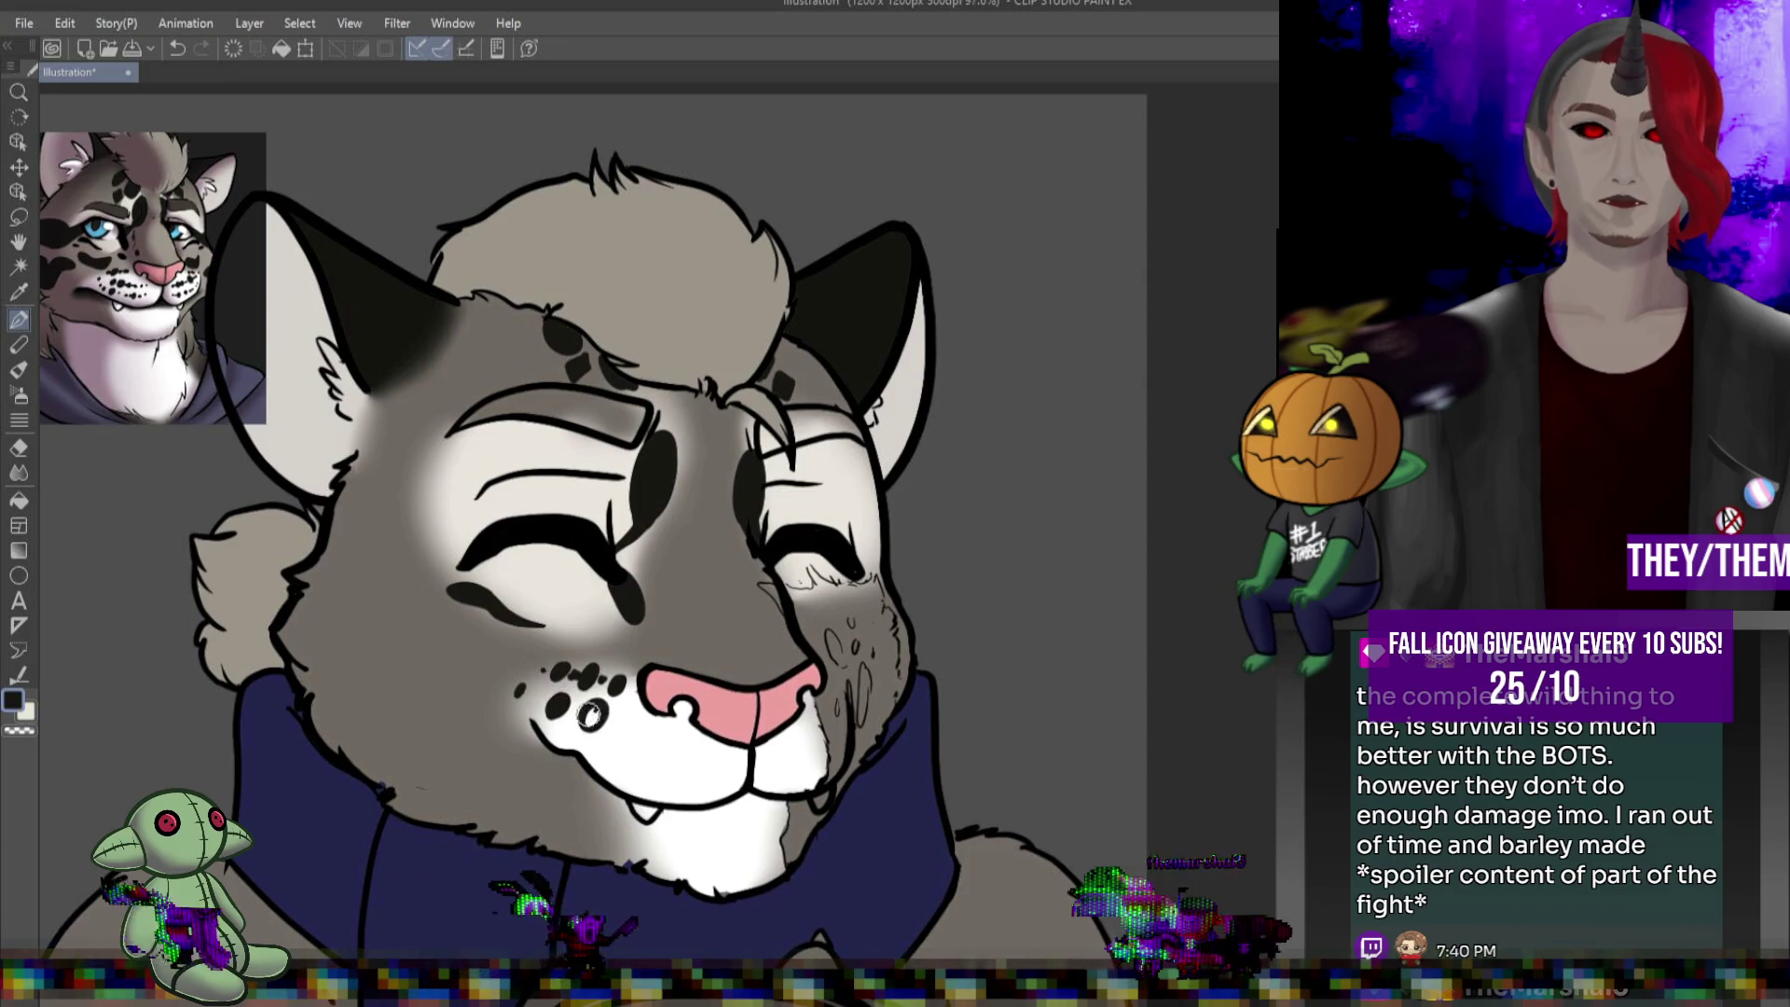
drag(593, 714, 601, 718)
click(617, 719)
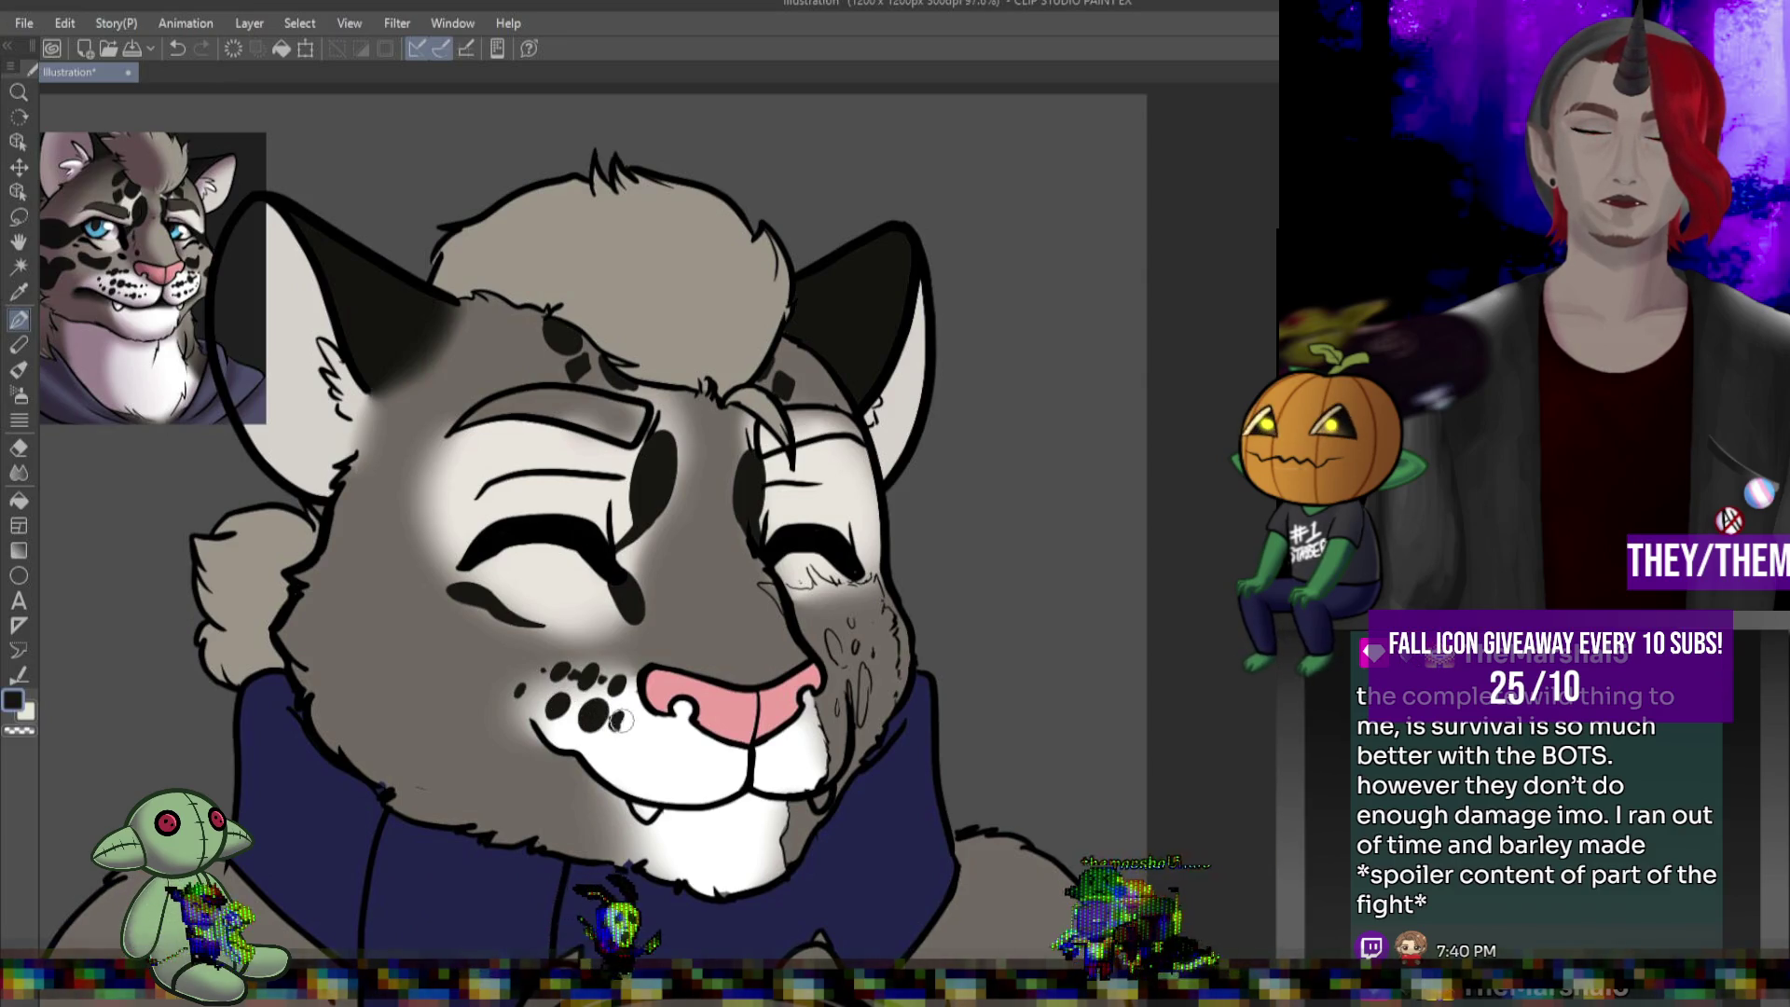
click(633, 730)
click(643, 738)
Add more black whisker spots across the right and lower muzzle
click(667, 740)
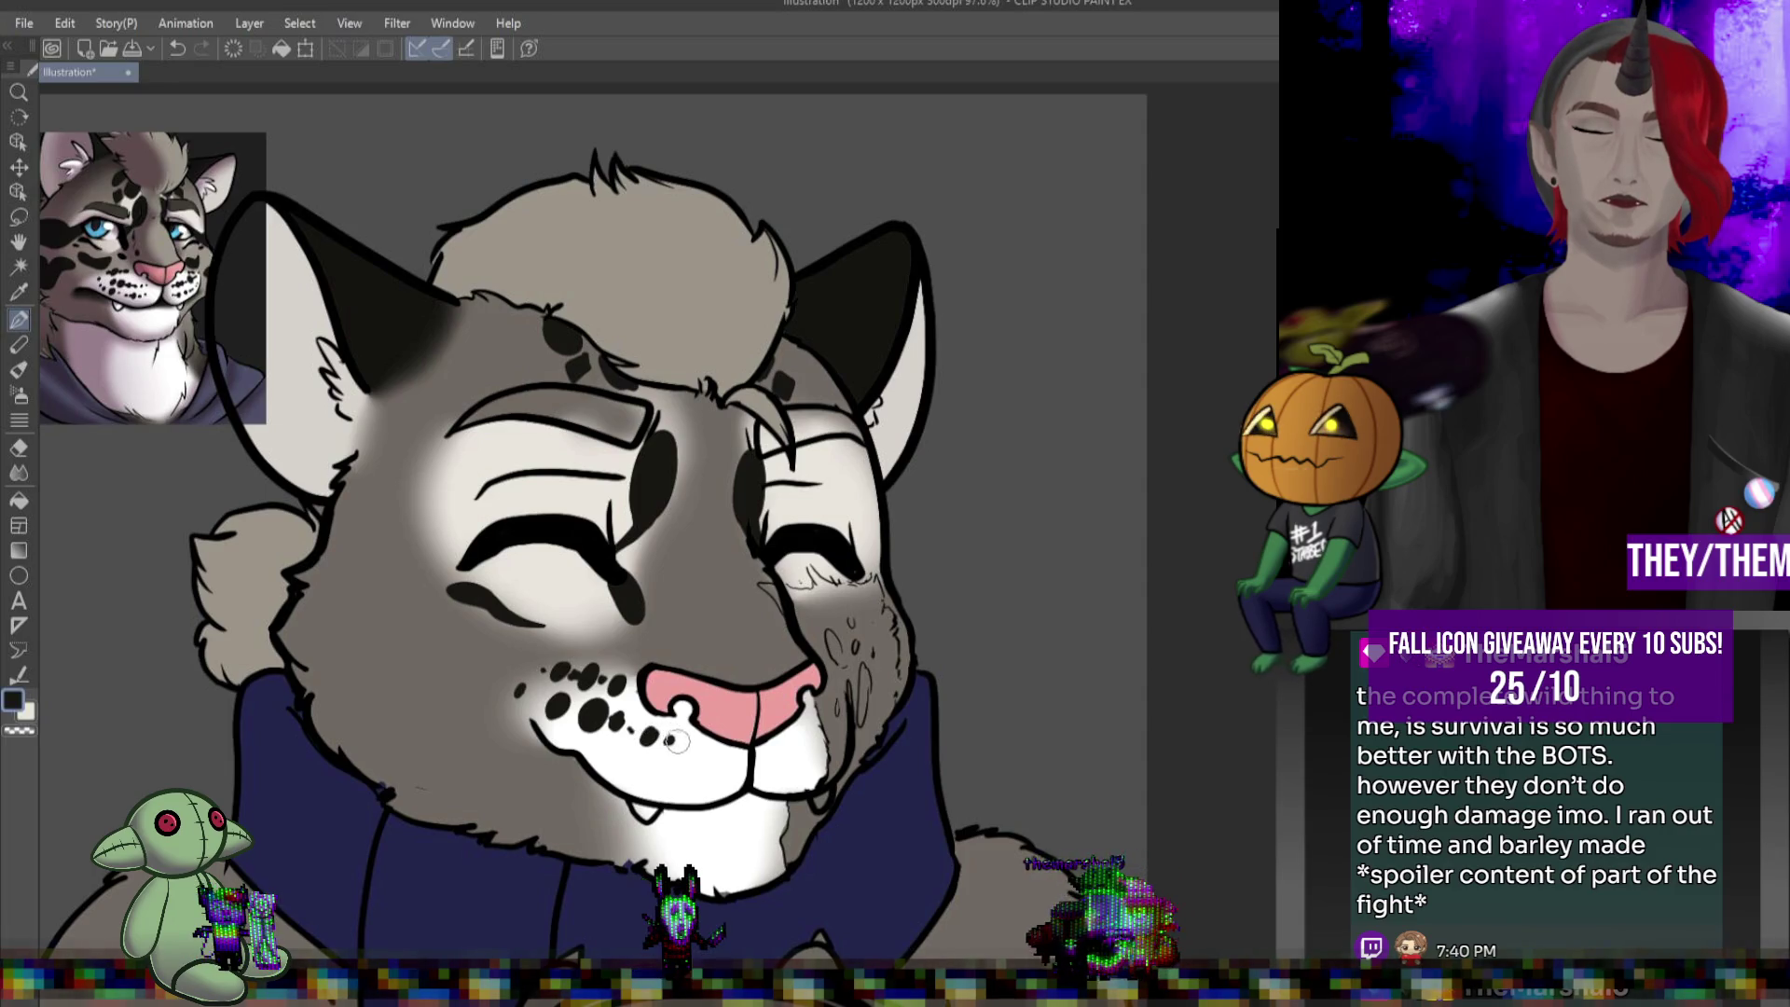
click(696, 742)
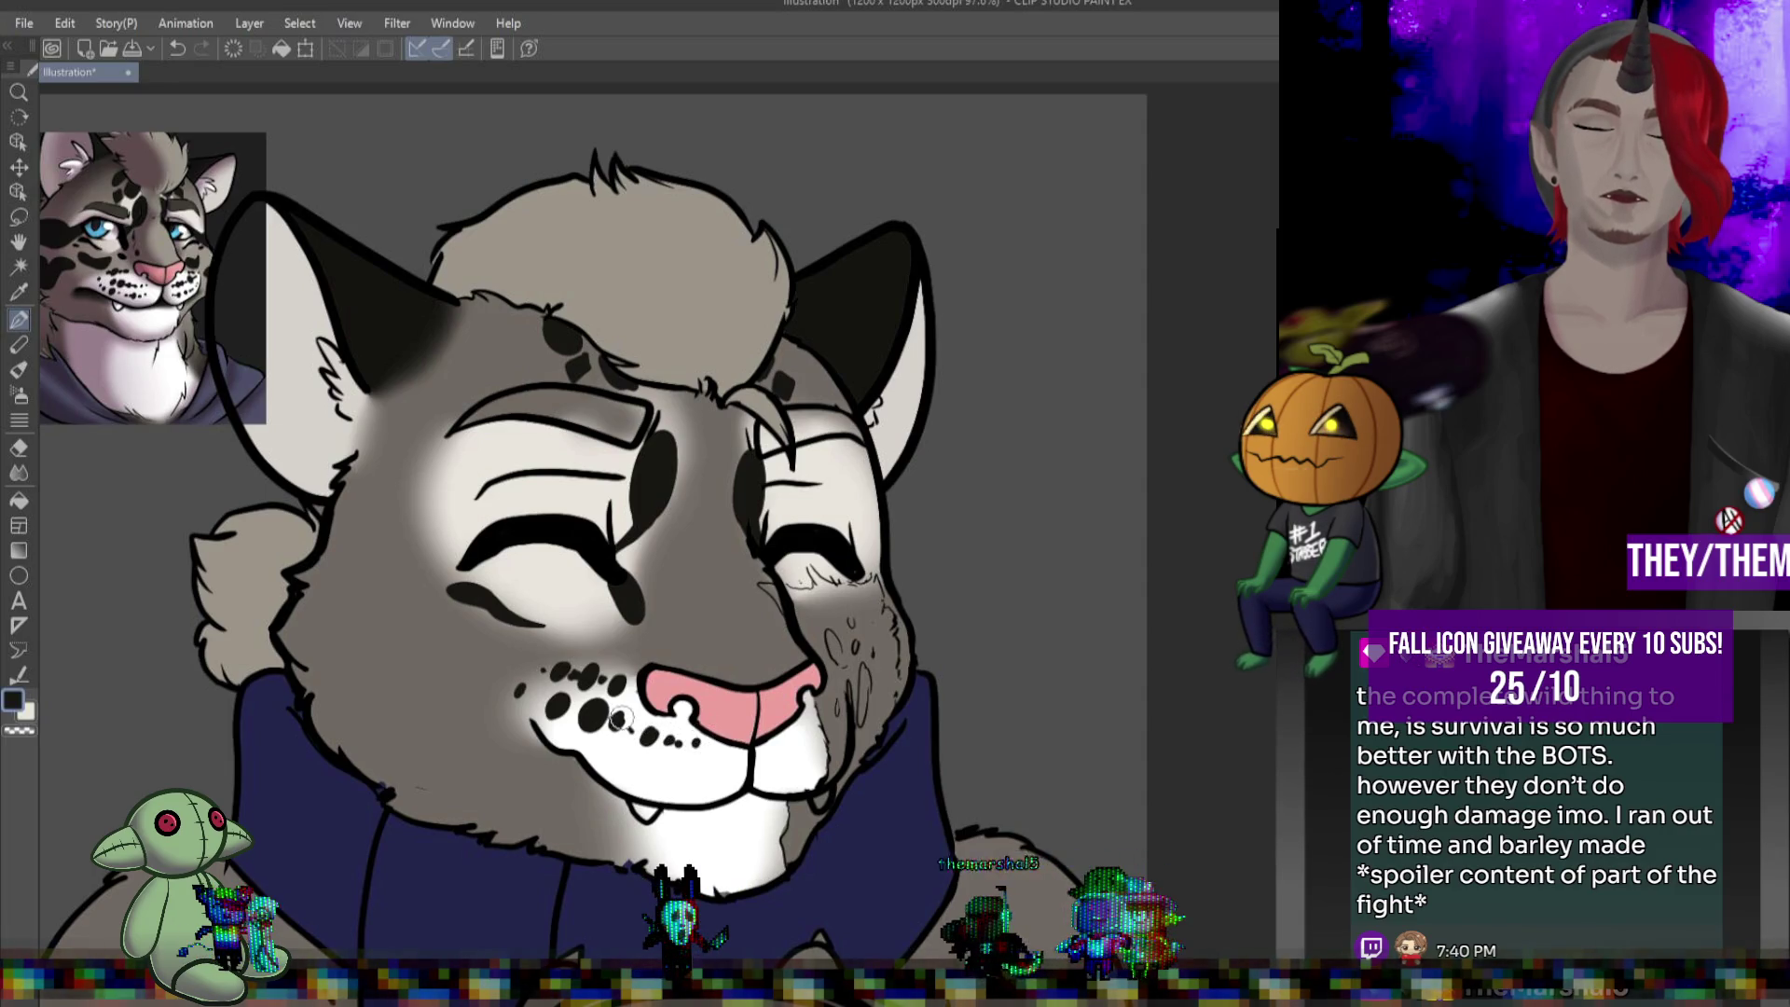
click(565, 733)
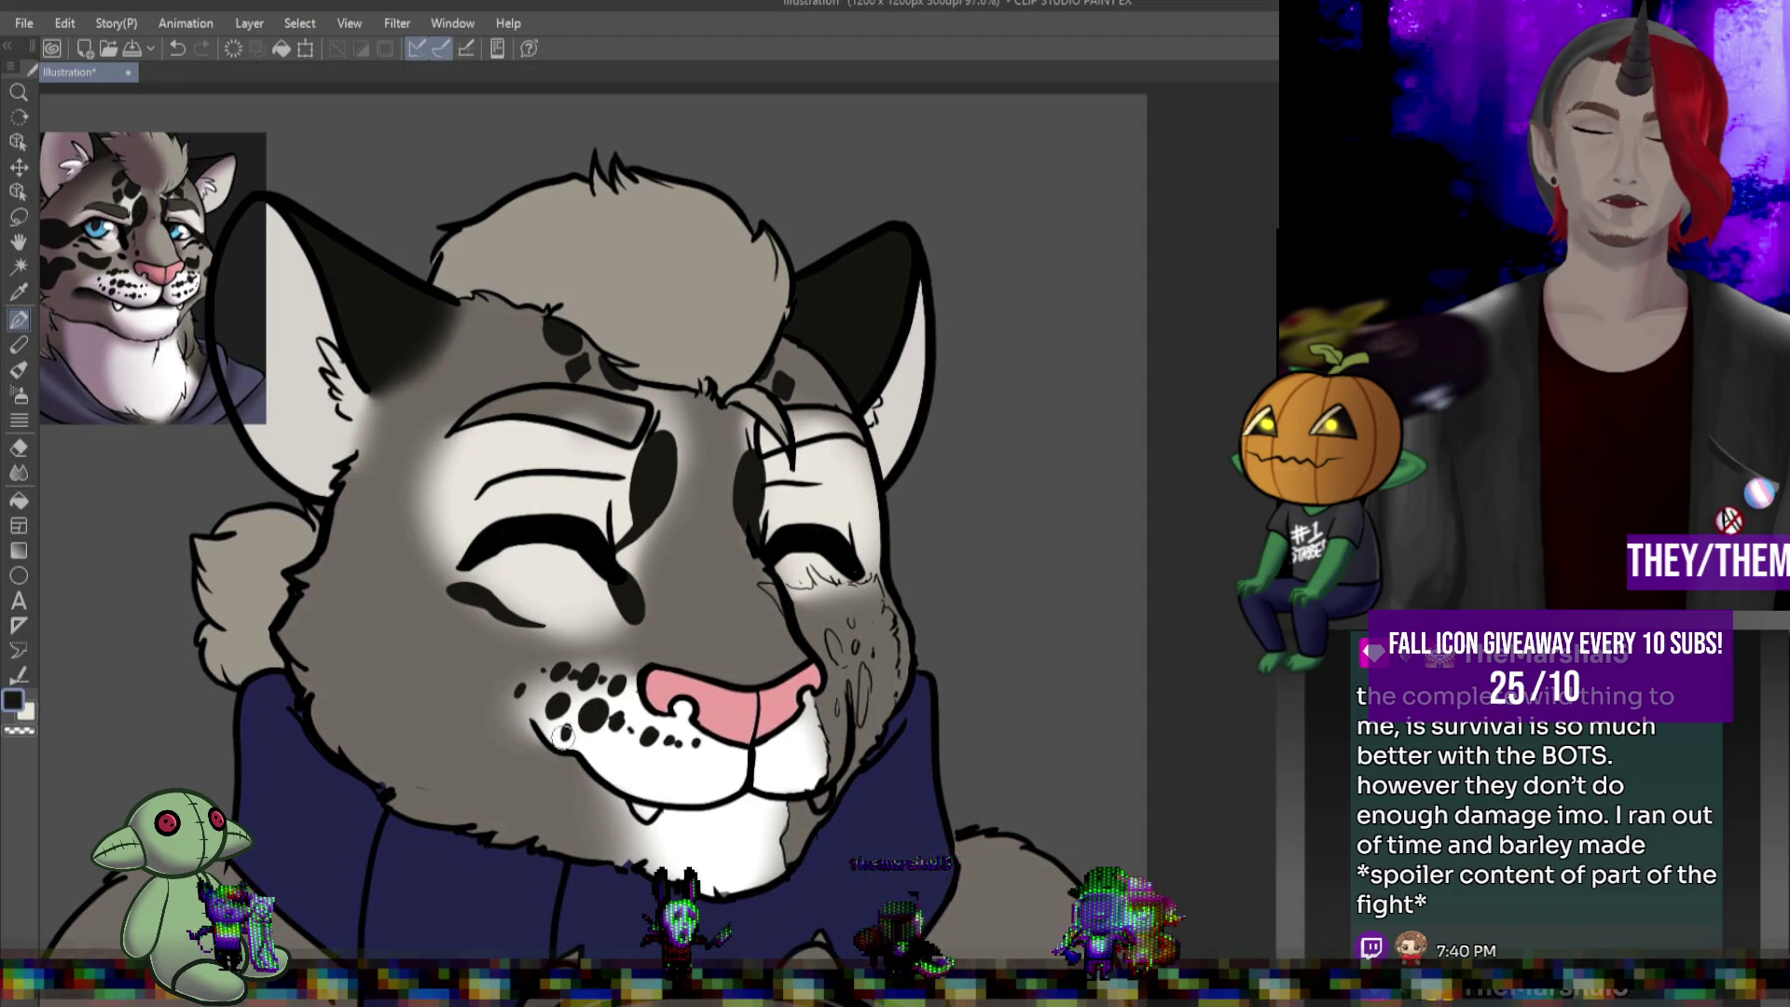
click(651, 774)
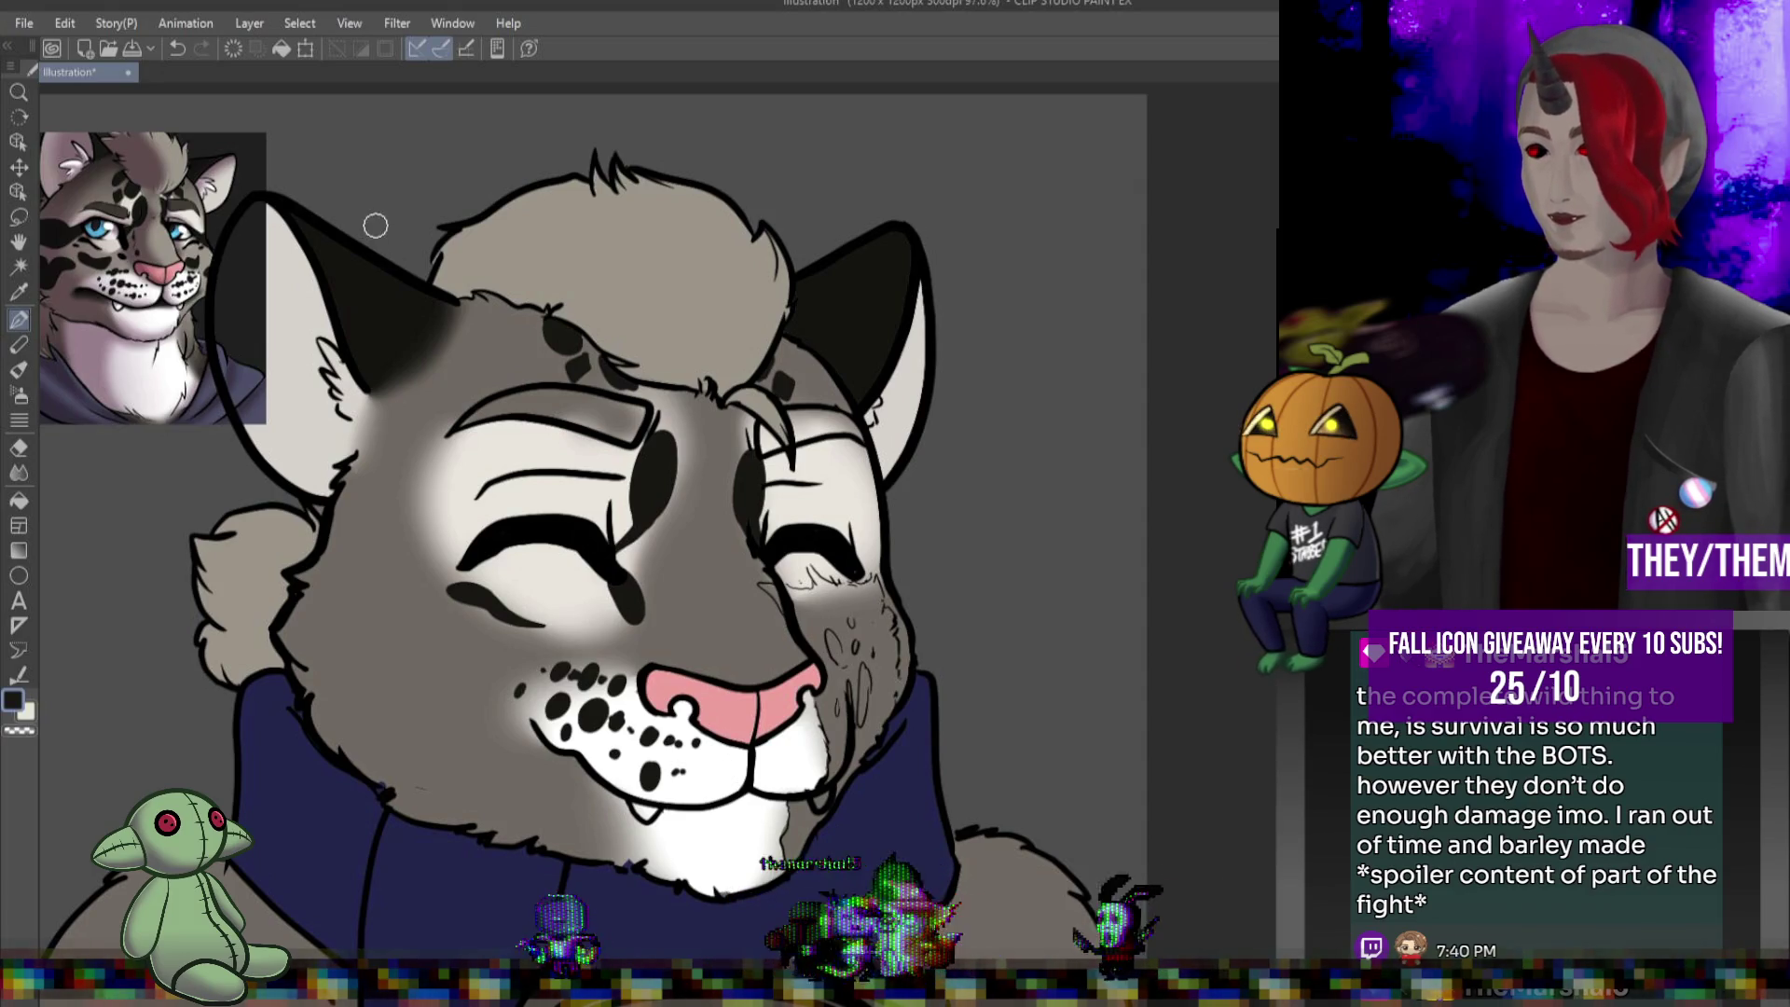
scroll(742, 646, down, 3)
scroll(742, 645, up, 3)
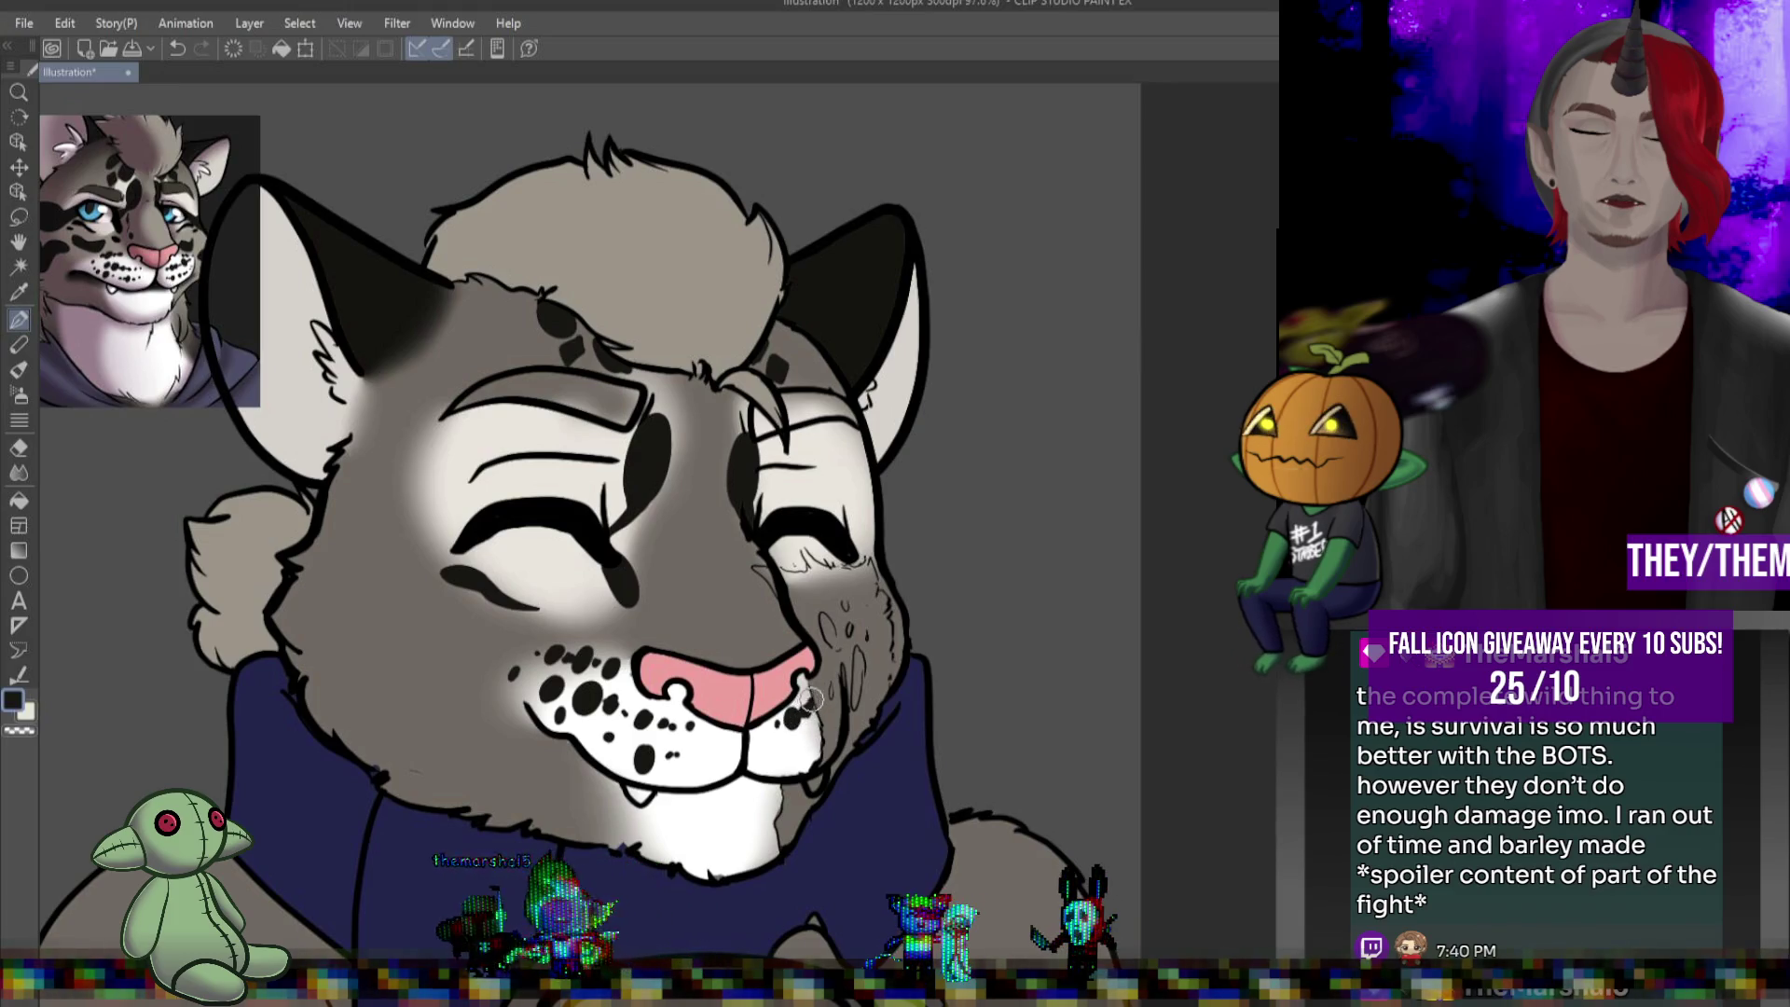
click(789, 741)
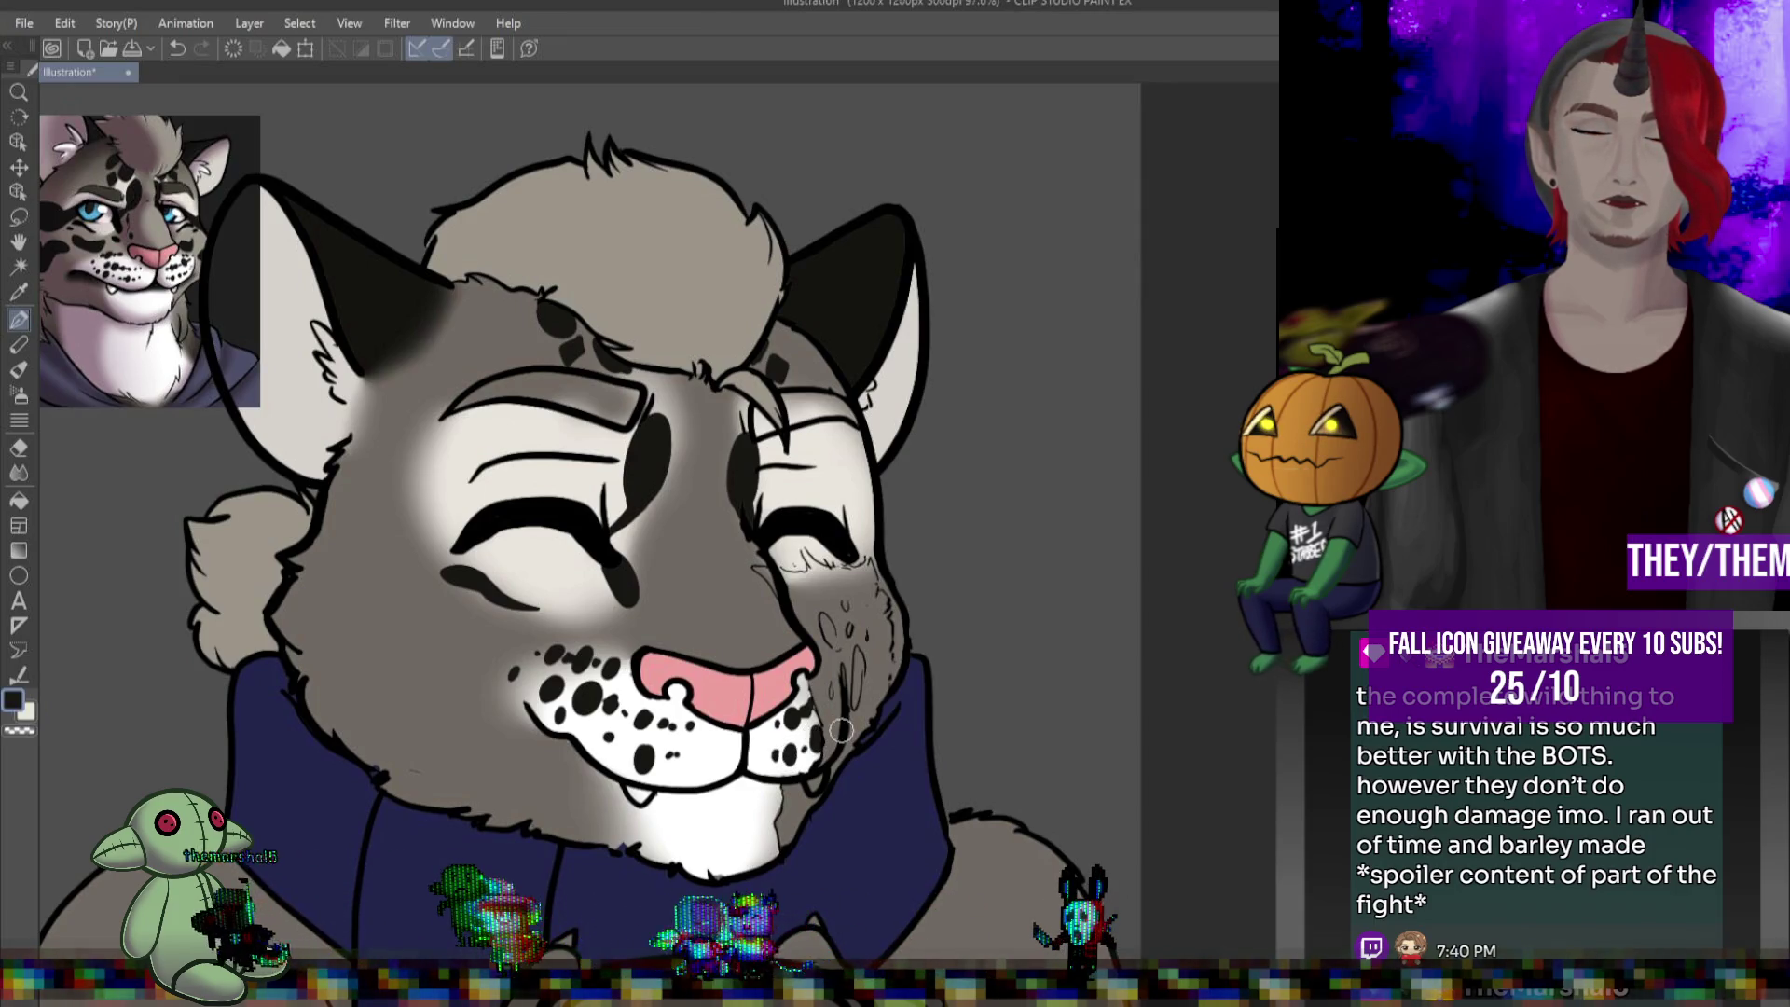
Outline and fill a dark marking curving out from the left eye
scroll(841, 730, left, 3)
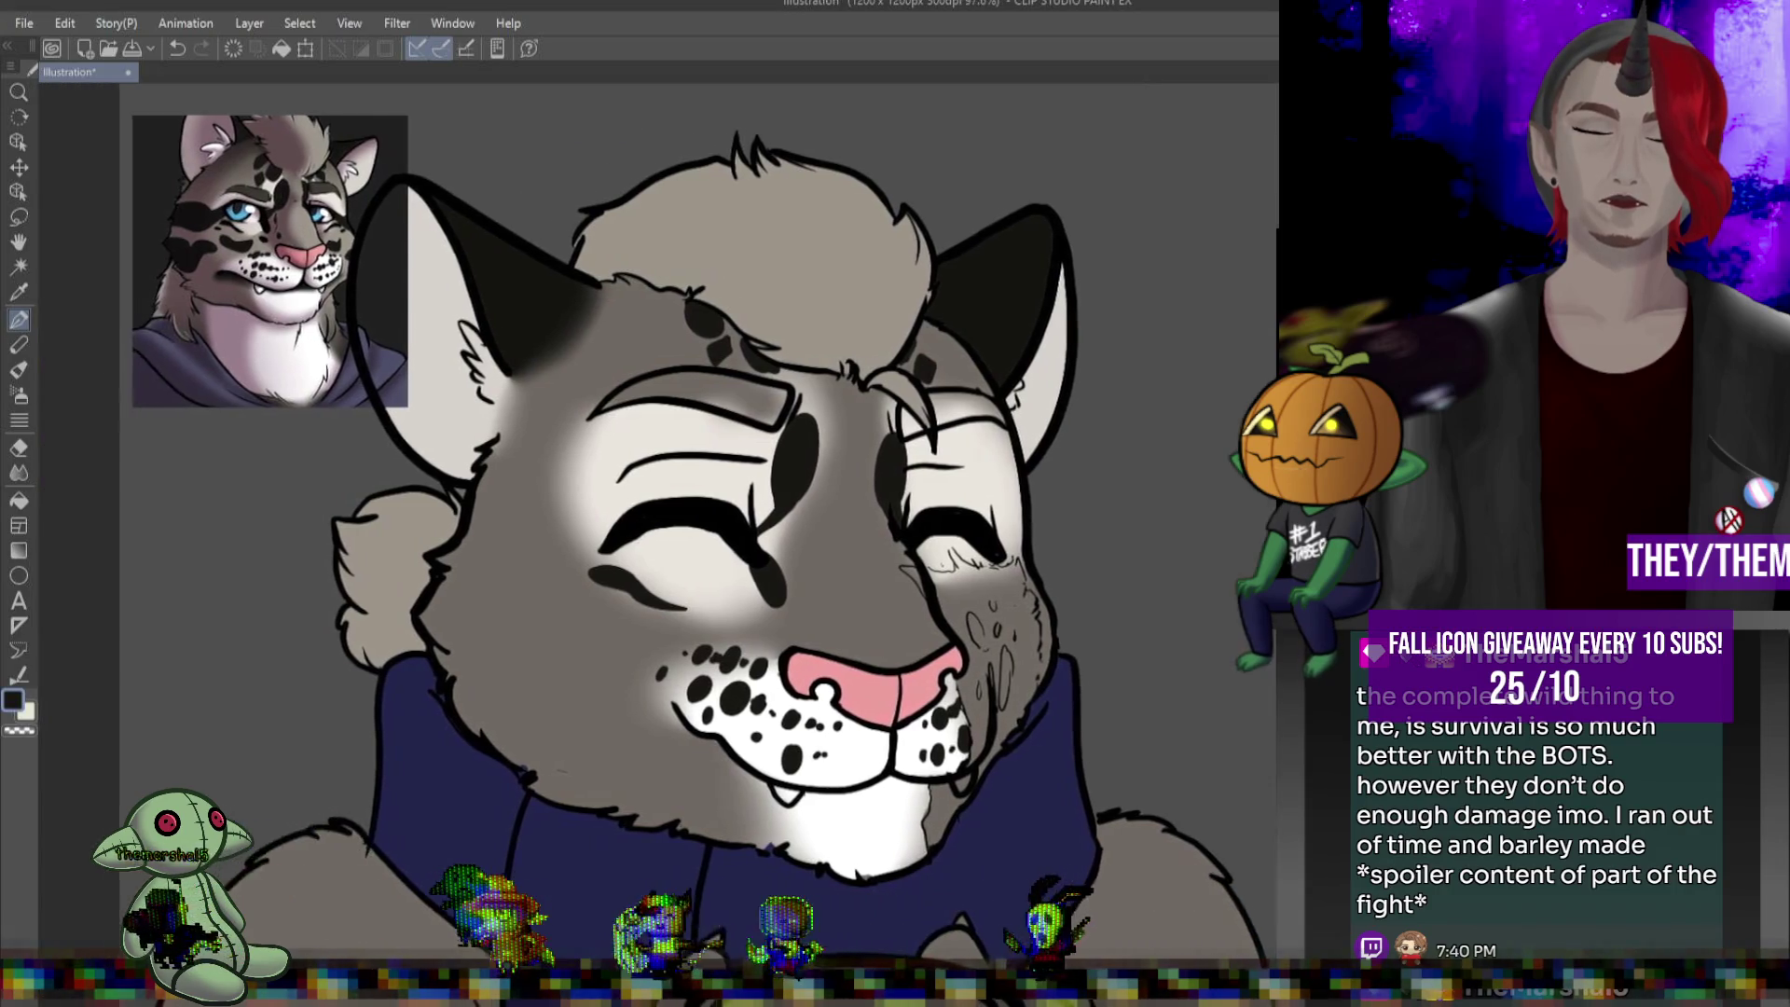
scroll(669, 501, left, 1)
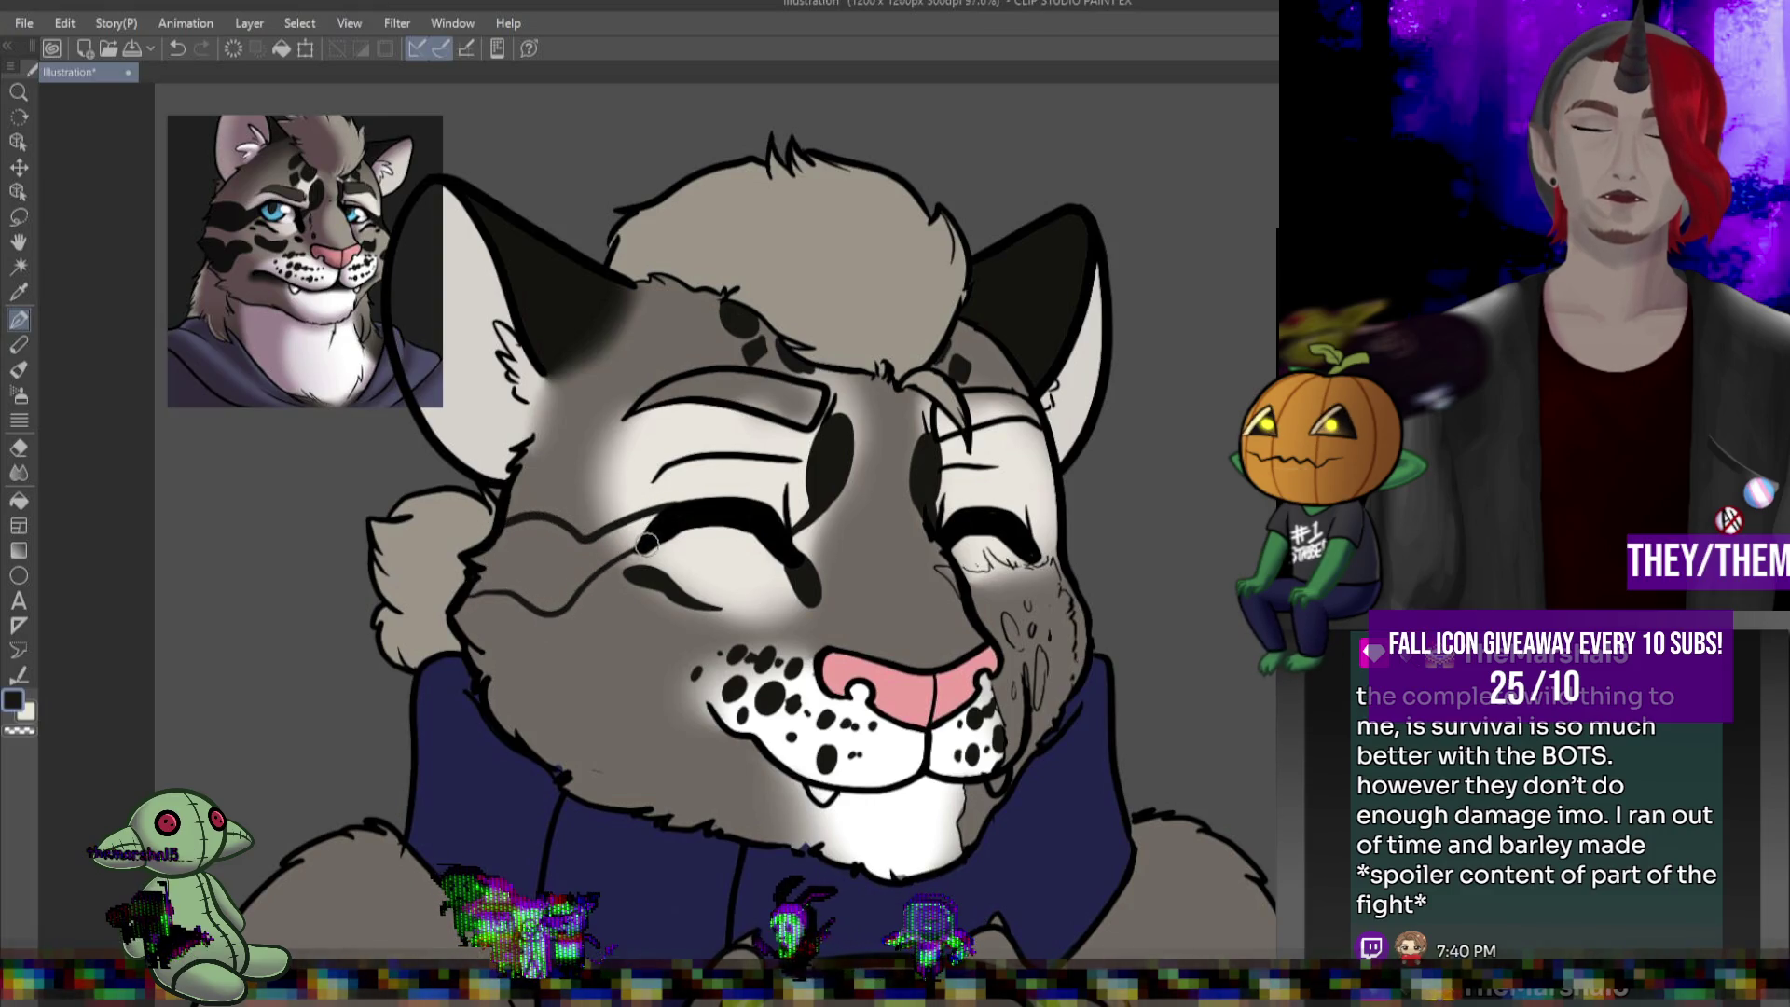
drag(470, 643, 540, 677)
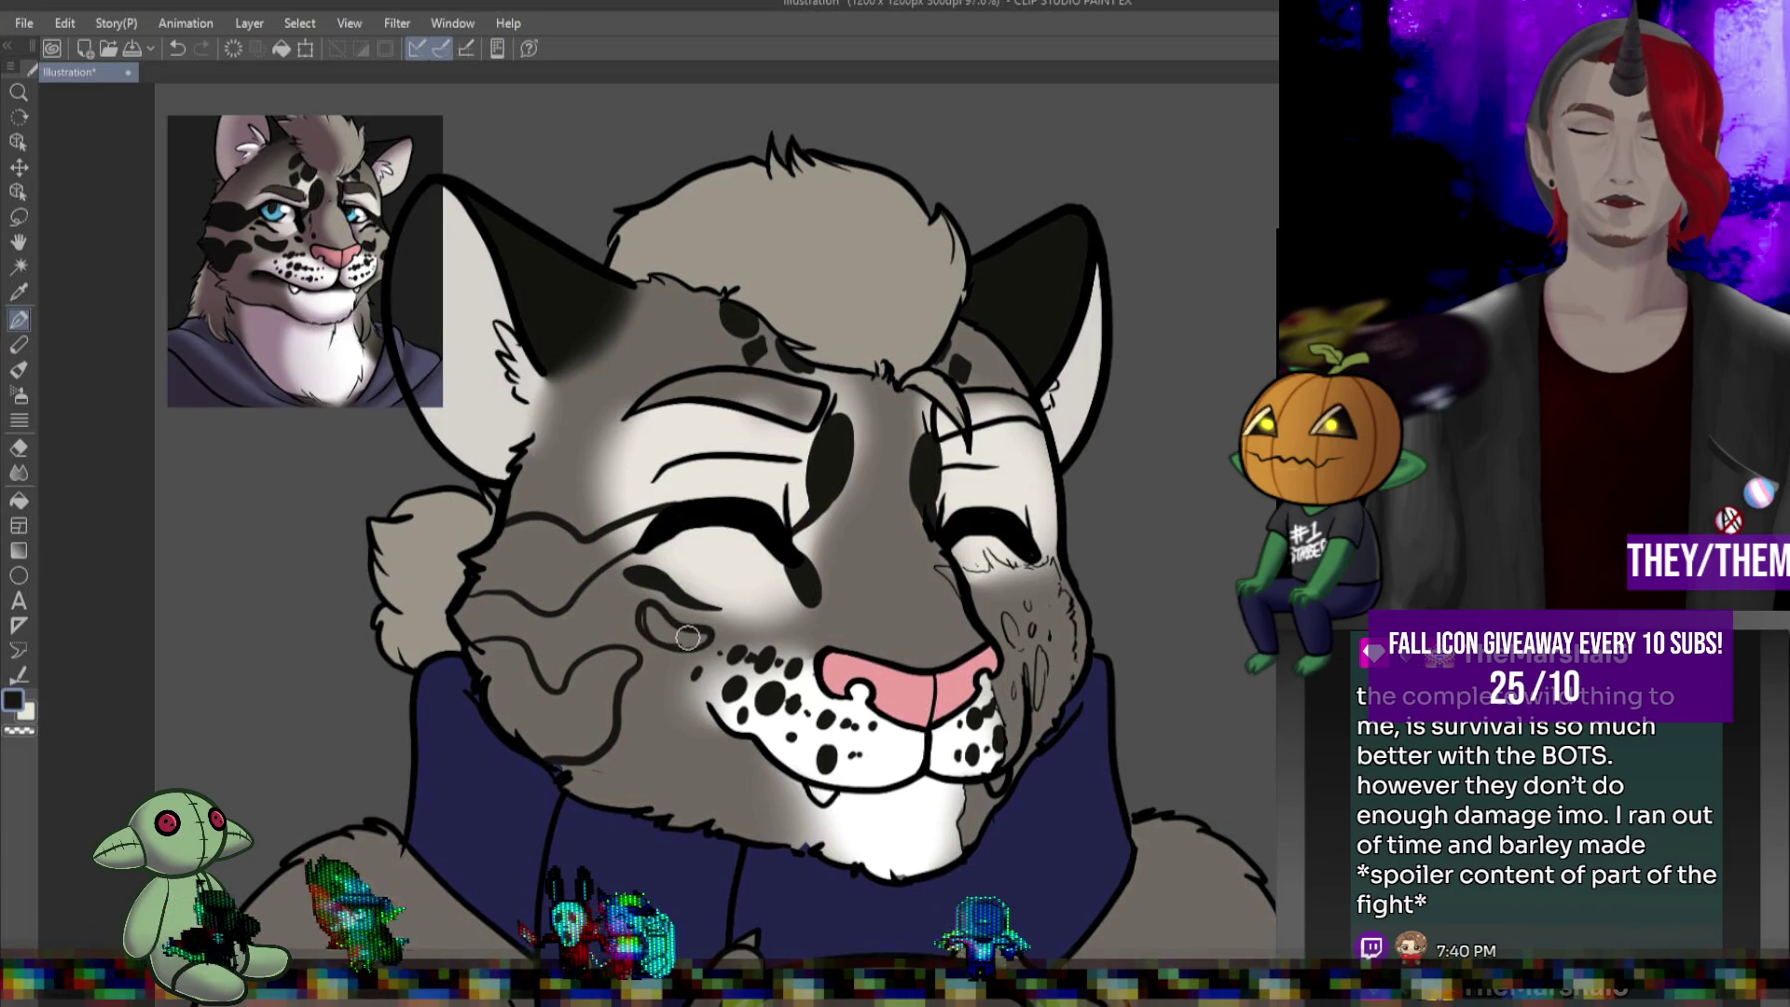
drag(649, 609, 699, 637)
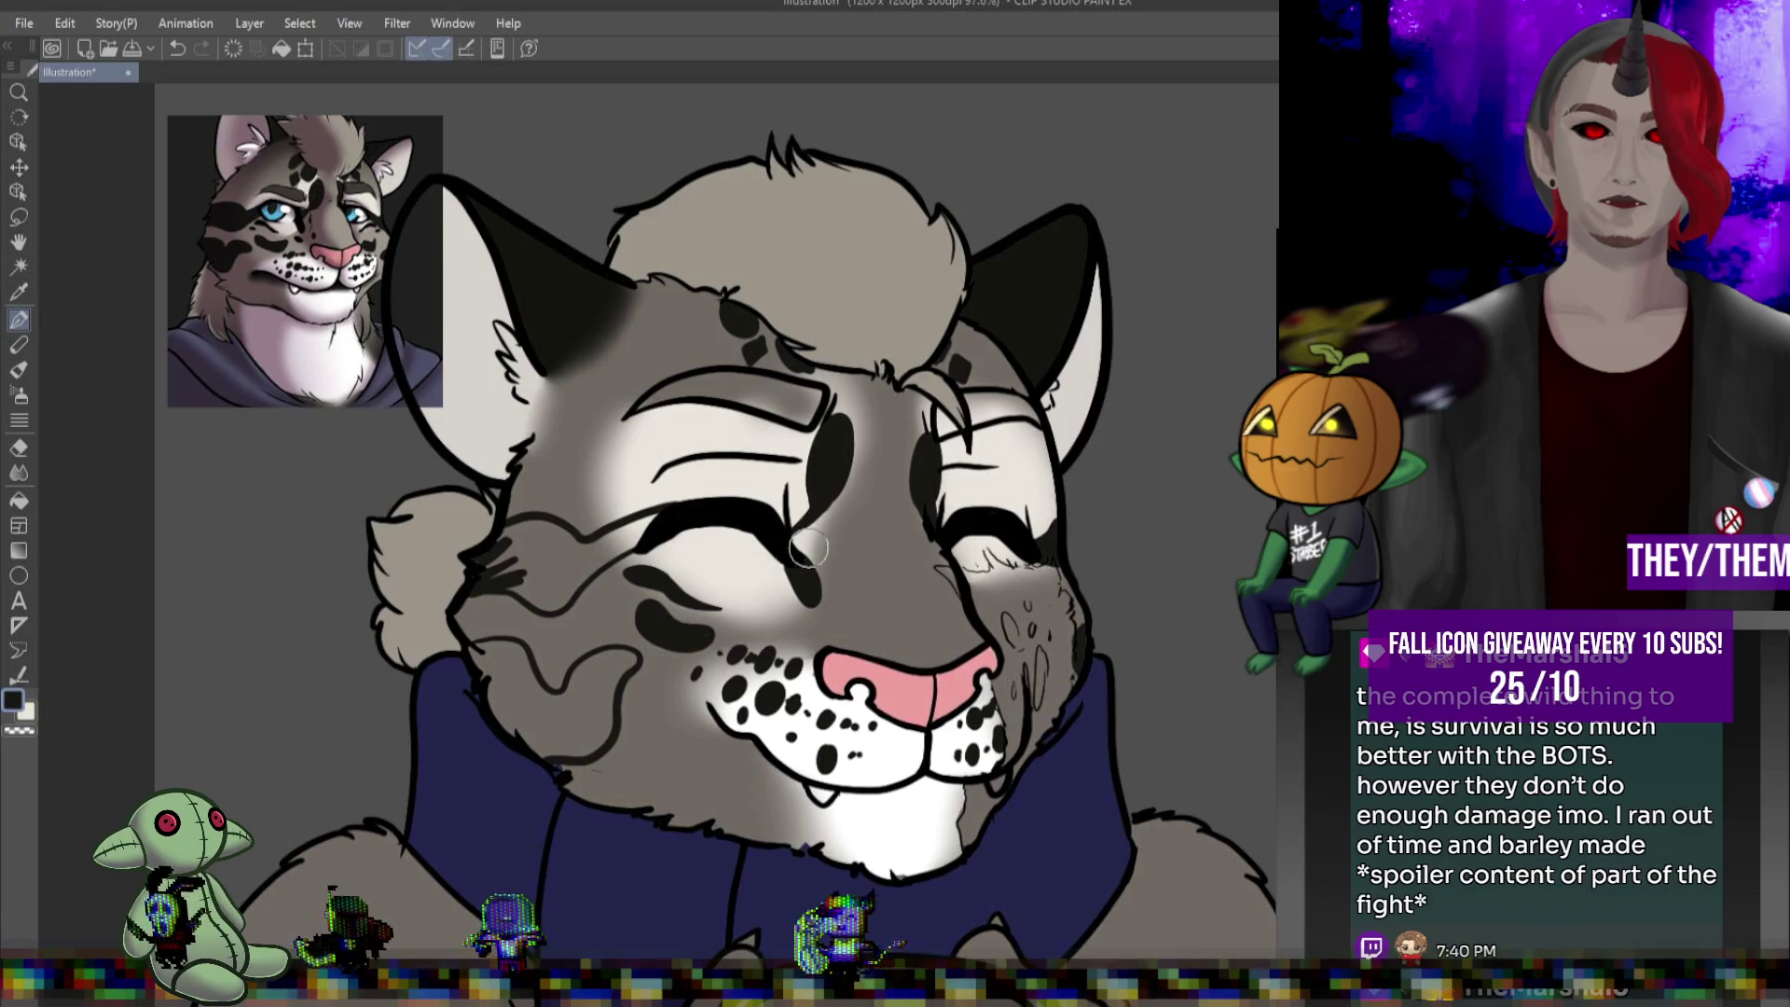
With a larger brush, shade the left cheek dark toward the collar and add a muzzle spot
key(])
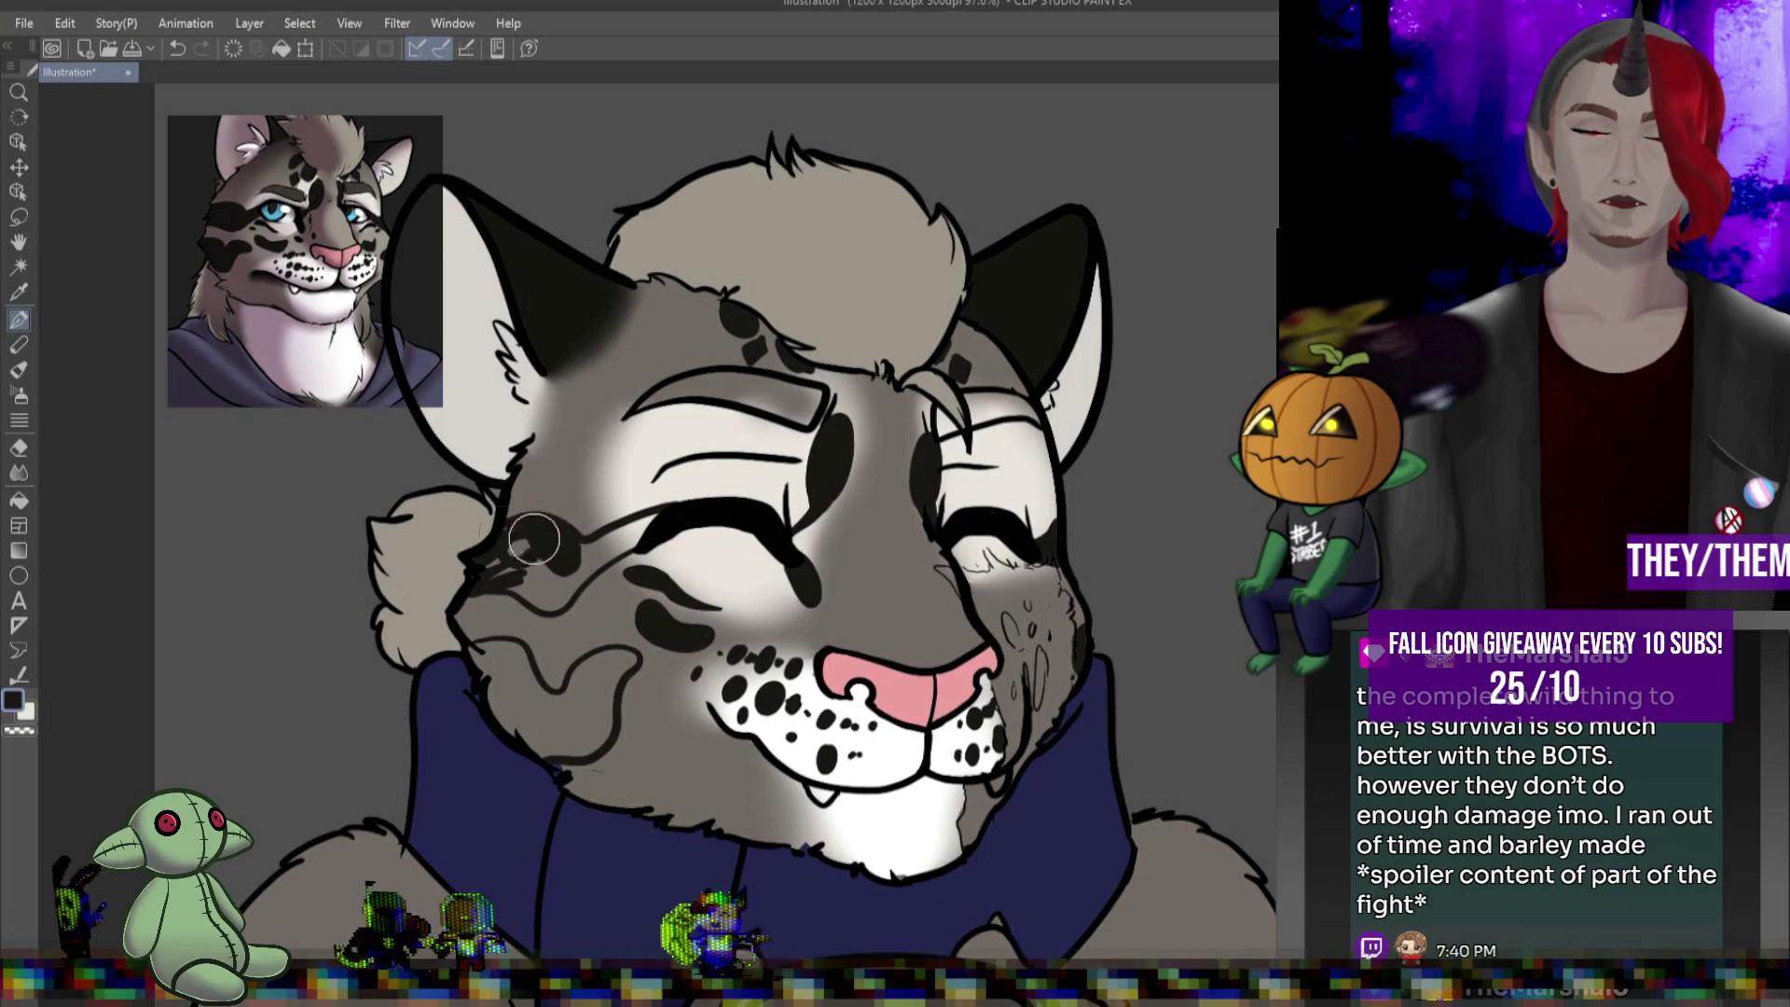
mouse_move(565, 552)
mouse_down()
mouse_move(527, 541)
mouse_move(508, 569)
mouse_move(530, 596)
mouse_move(644, 527)
mouse_move(601, 559)
mouse_up()
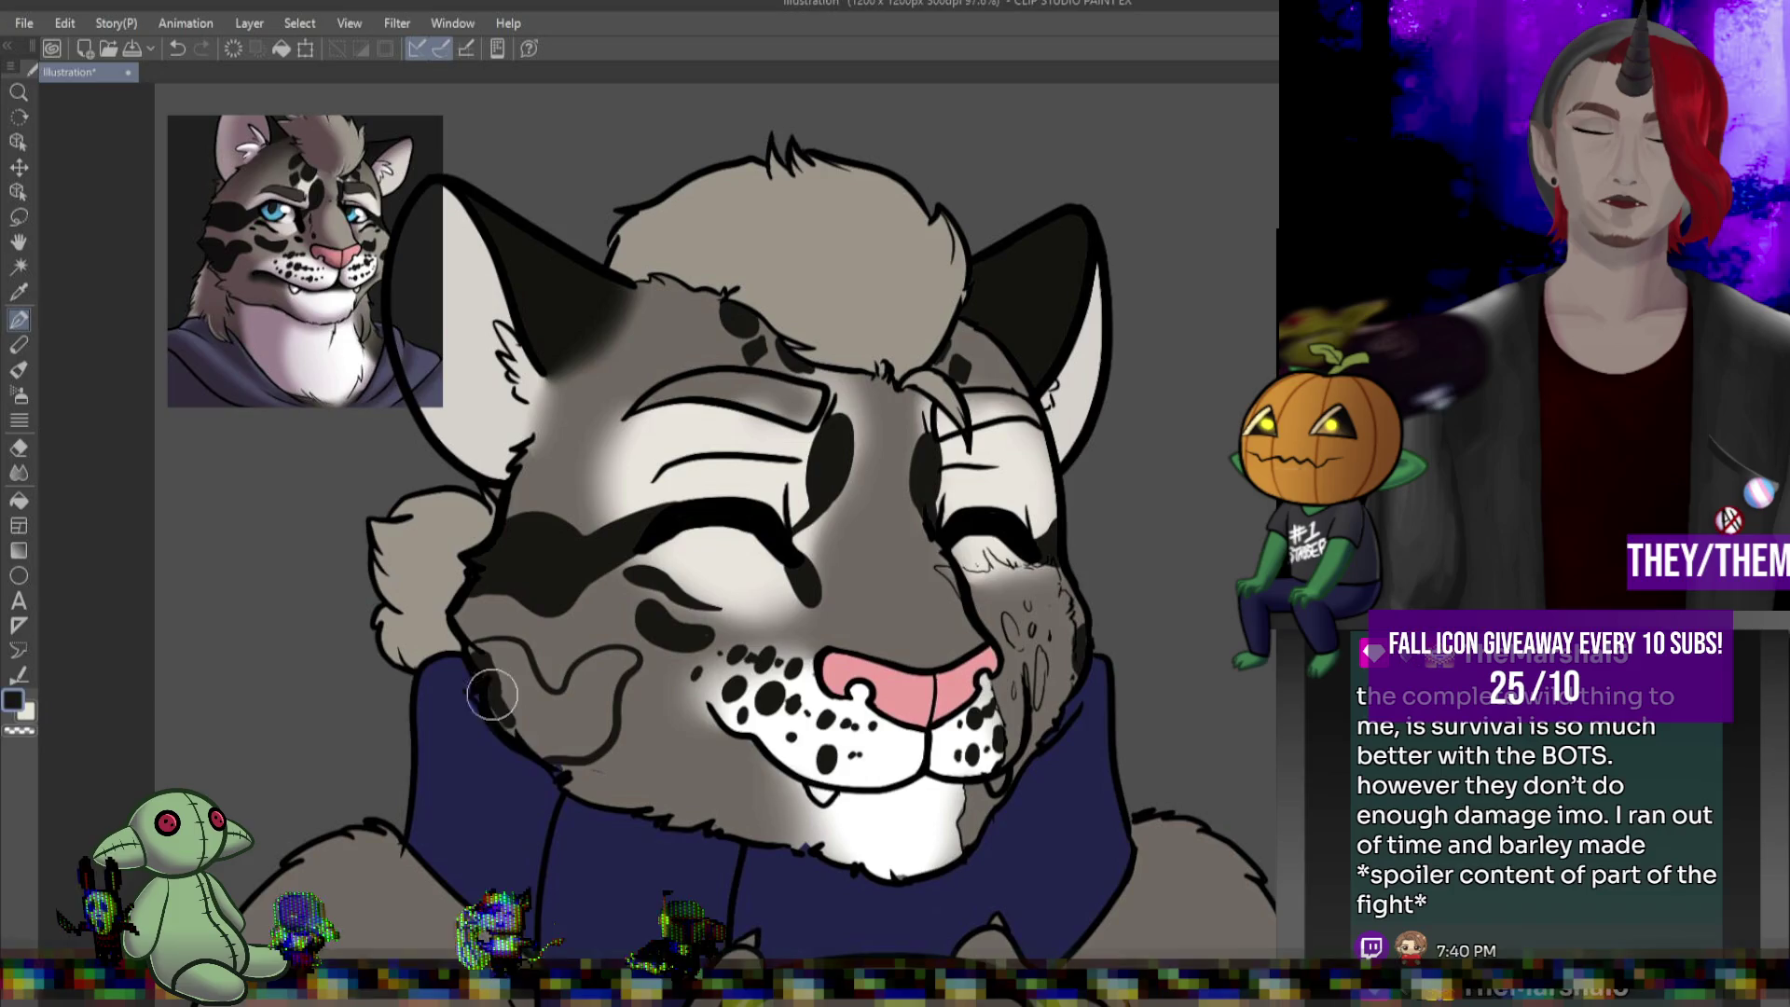
mouse_move(492, 695)
mouse_down()
mouse_move(521, 726)
mouse_move(531, 685)
mouse_move(514, 650)
mouse_move(493, 688)
mouse_move(578, 746)
mouse_move(537, 750)
mouse_move(583, 681)
mouse_move(630, 659)
mouse_up()
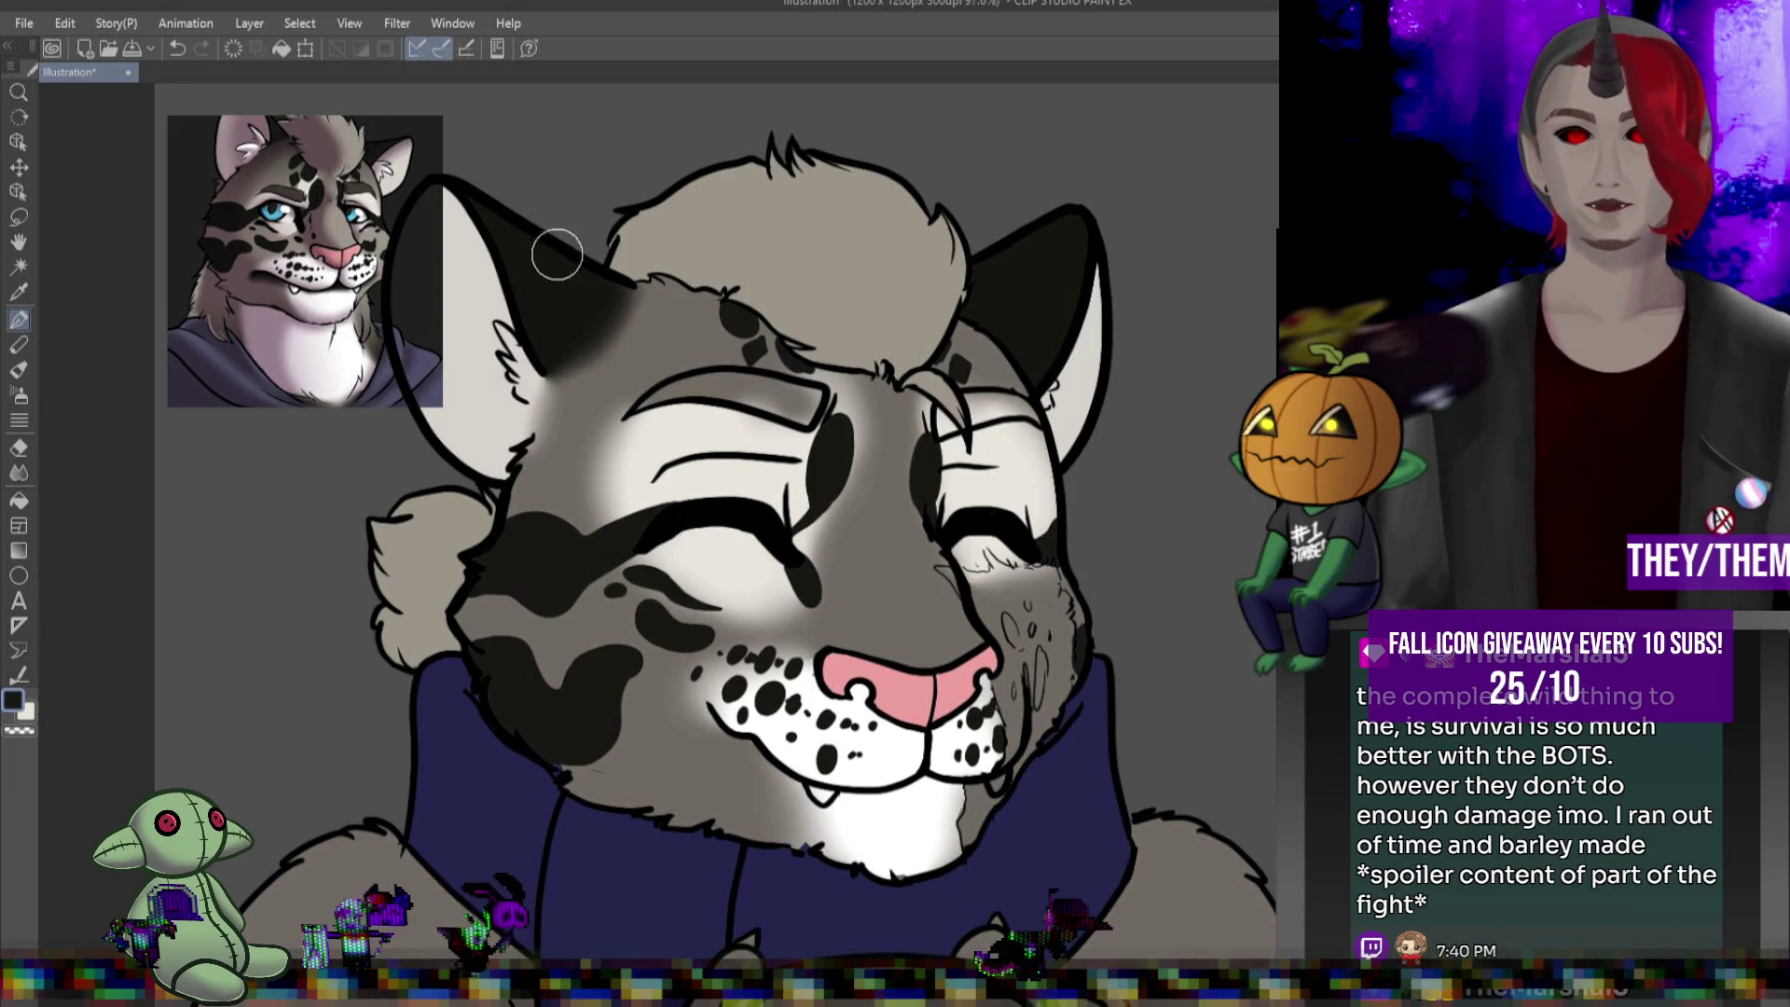
click(774, 611)
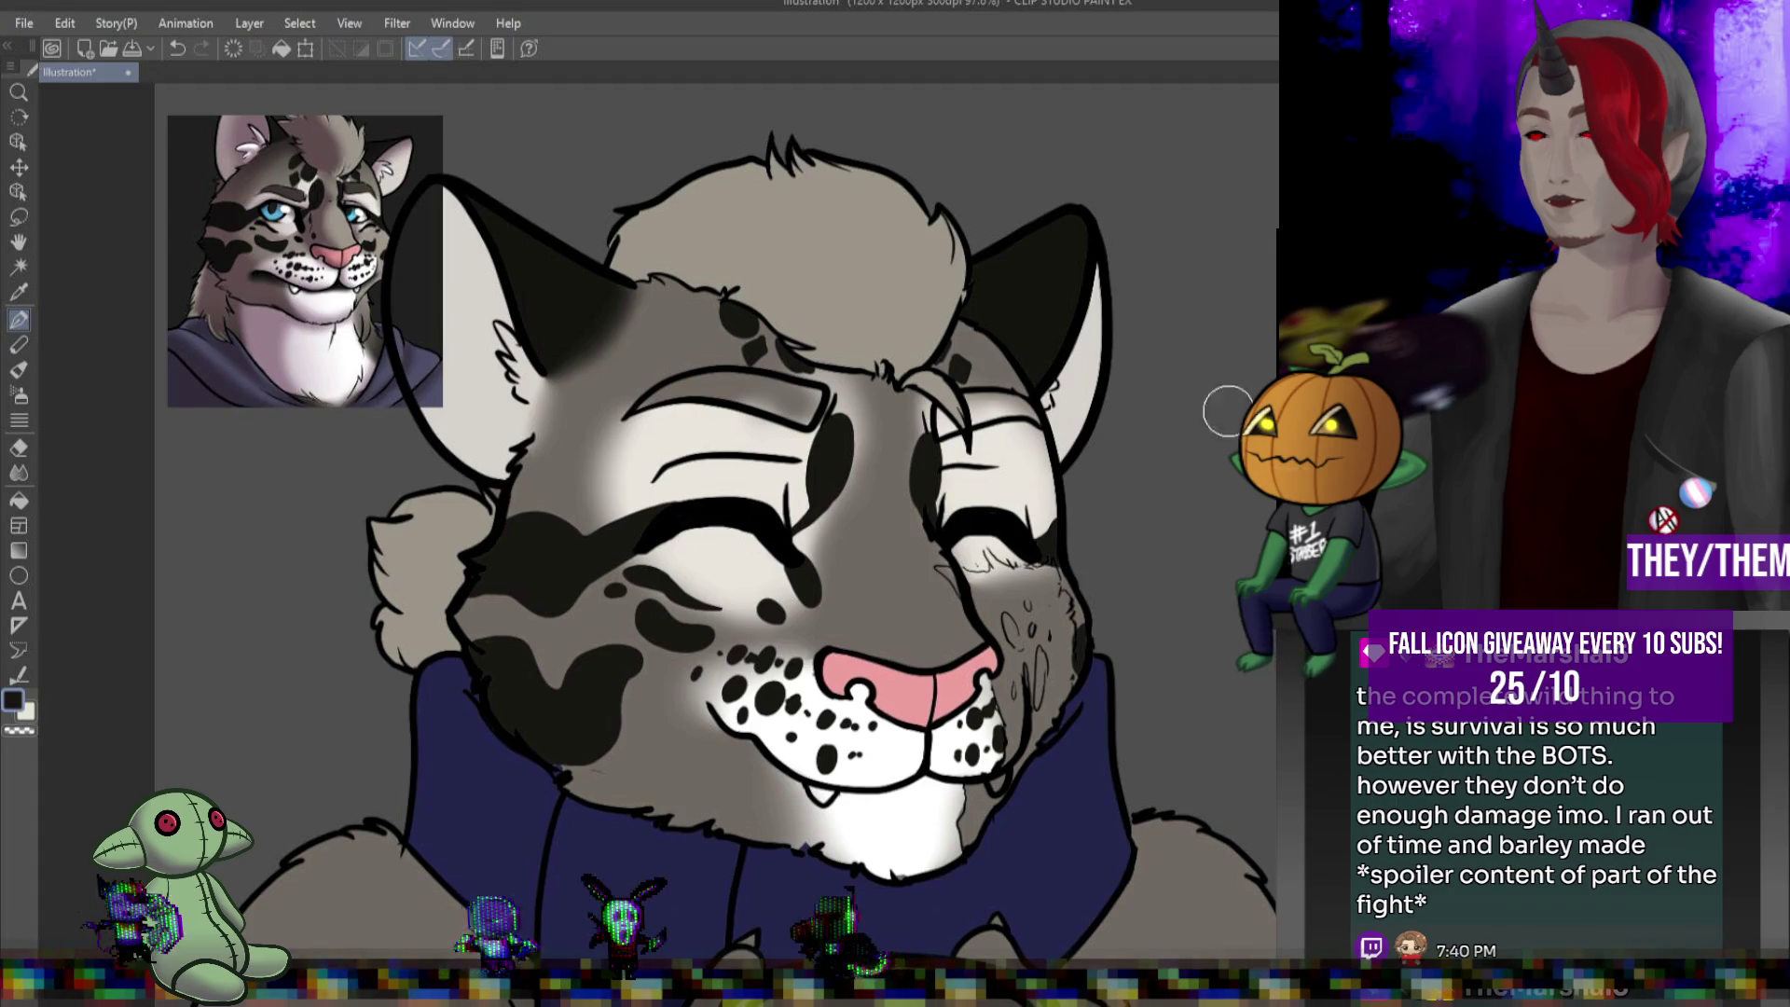
scroll(1229, 410, down, 4)
scroll(1123, 563, up, 2)
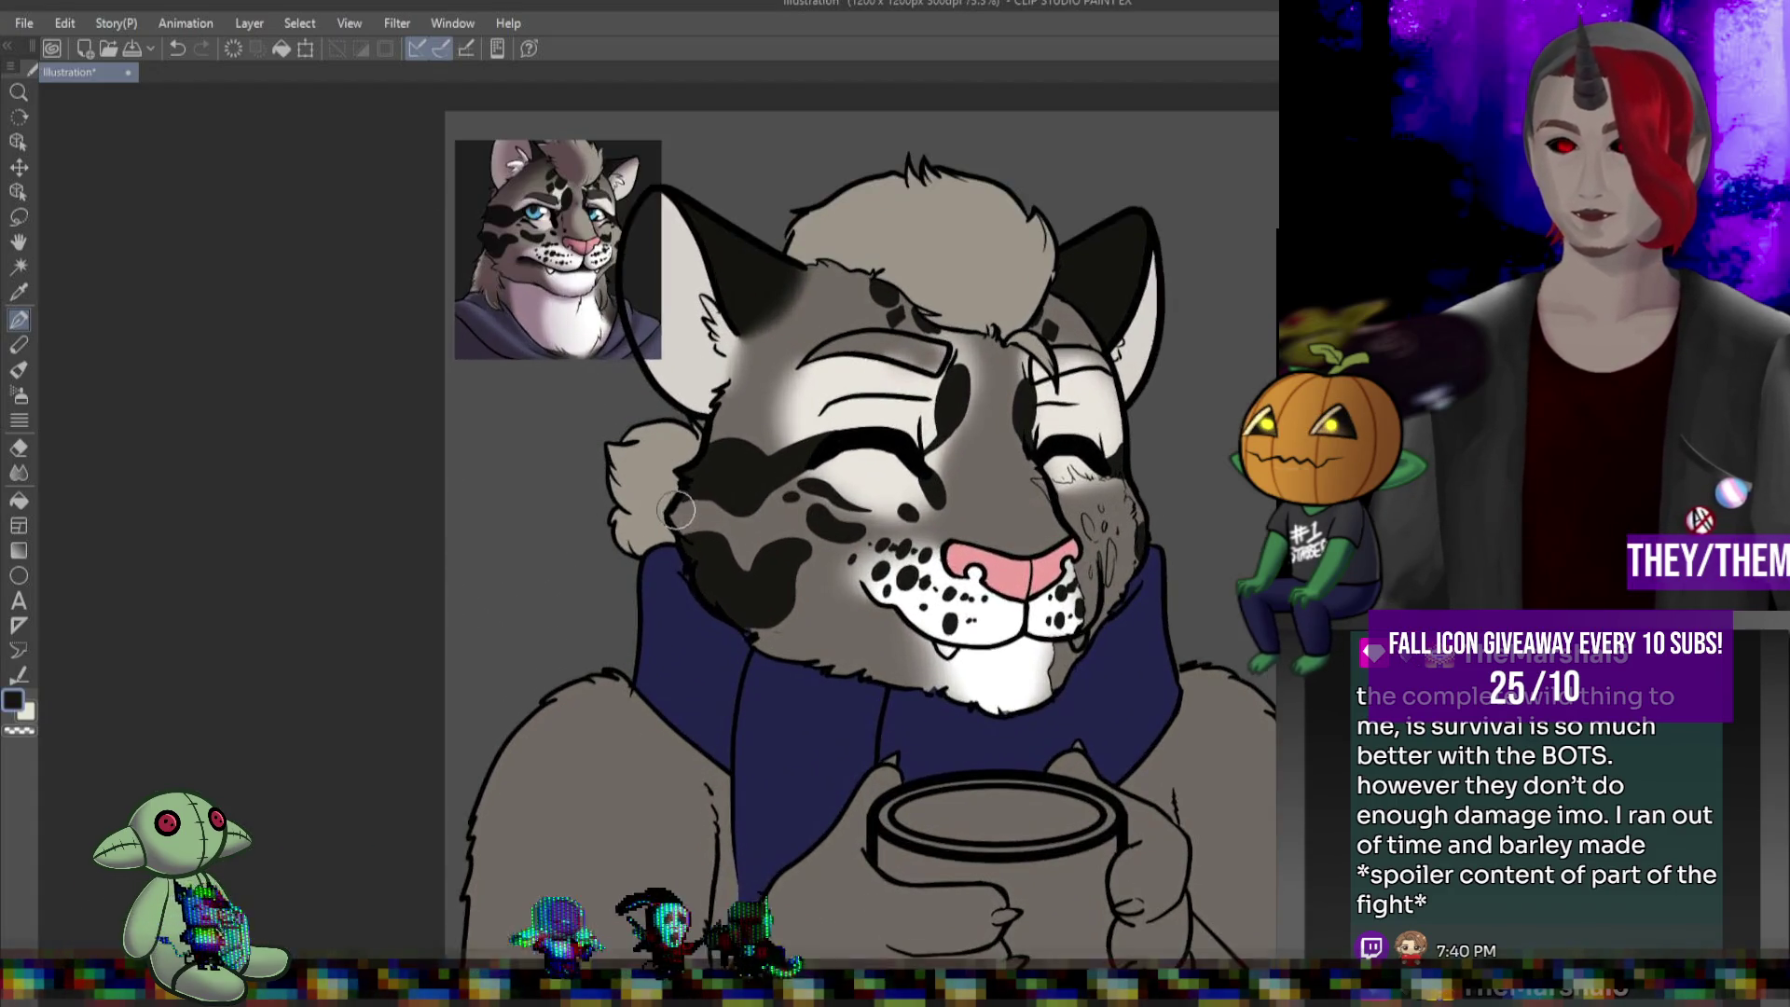
Zoom in on the reference portrait and sample its light grey fur colour
scroll(675, 510, up, 1)
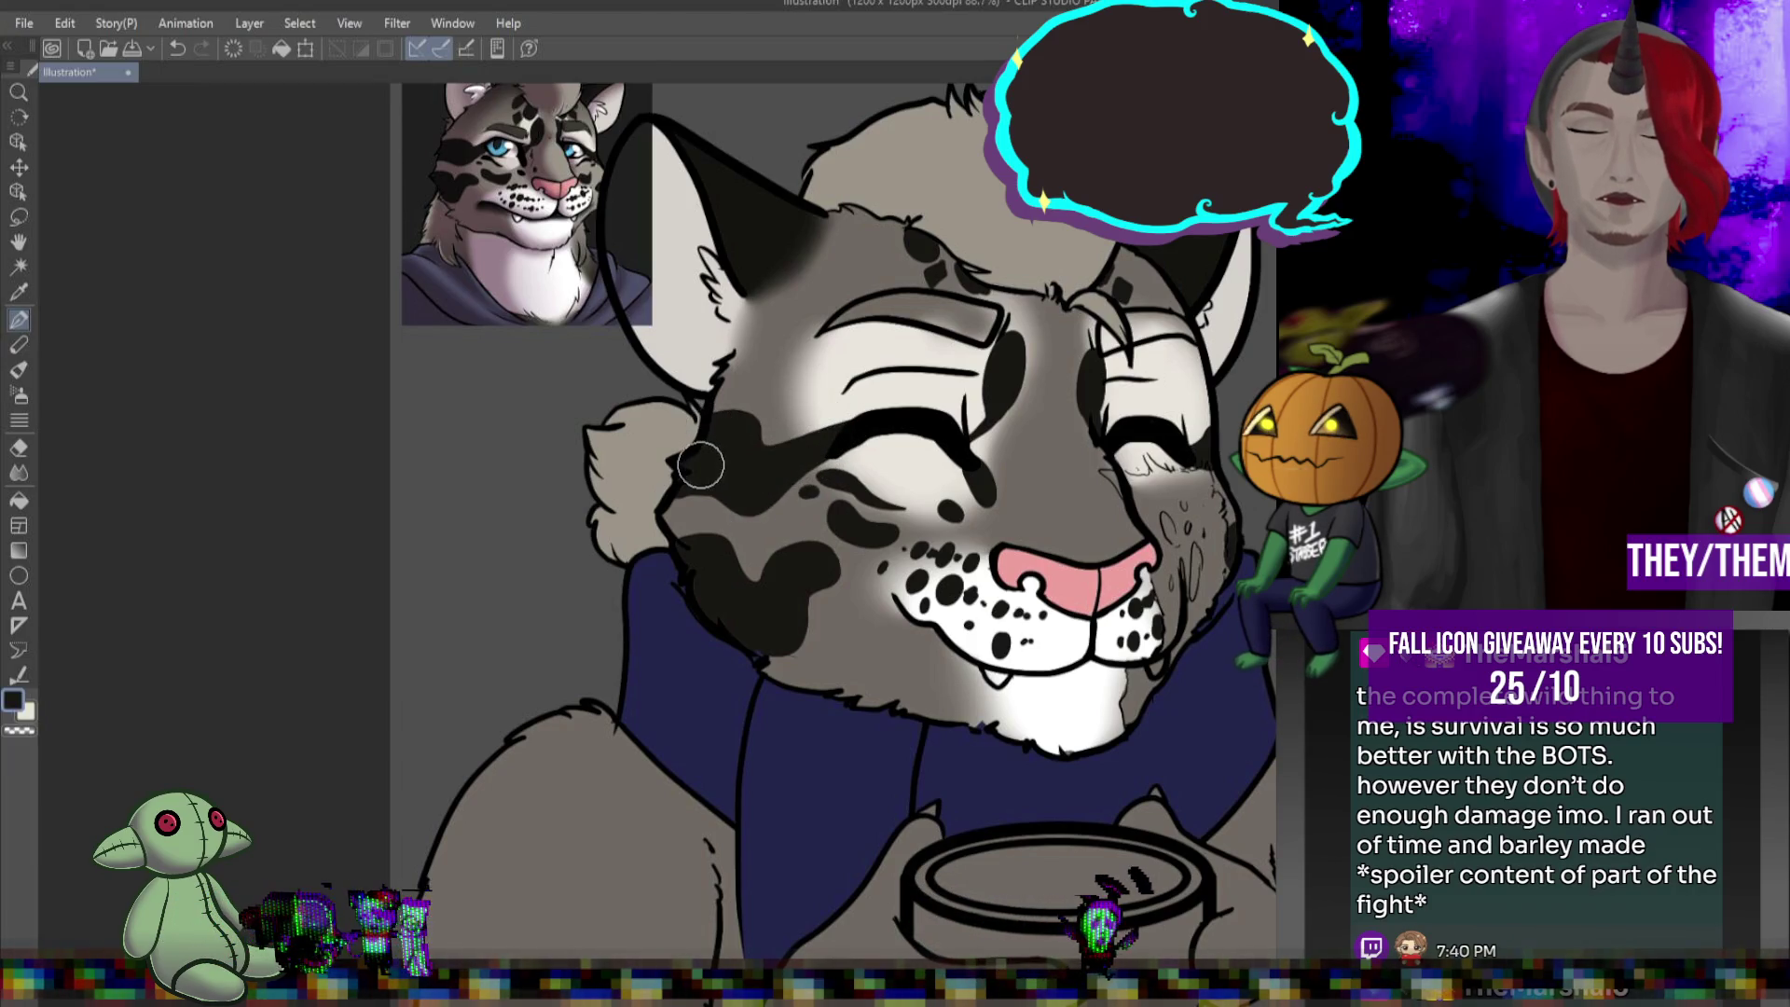
scroll(700, 466, down, 2)
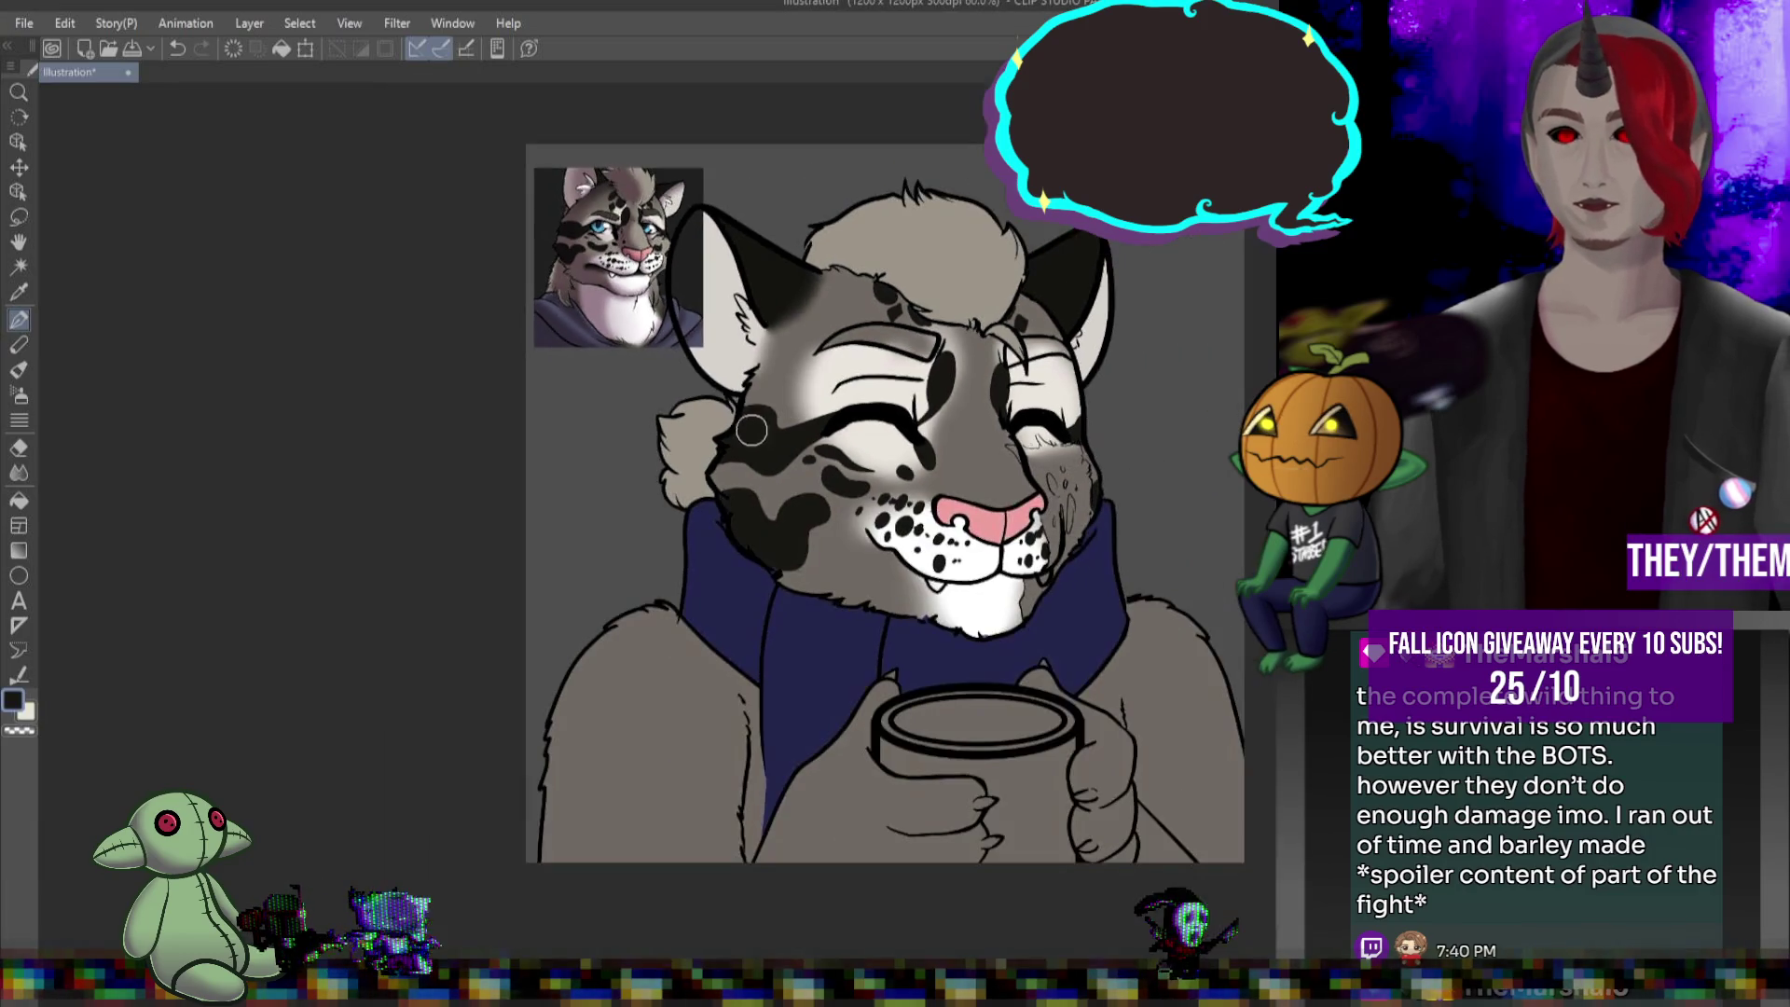
scroll(799, 208, up, 4)
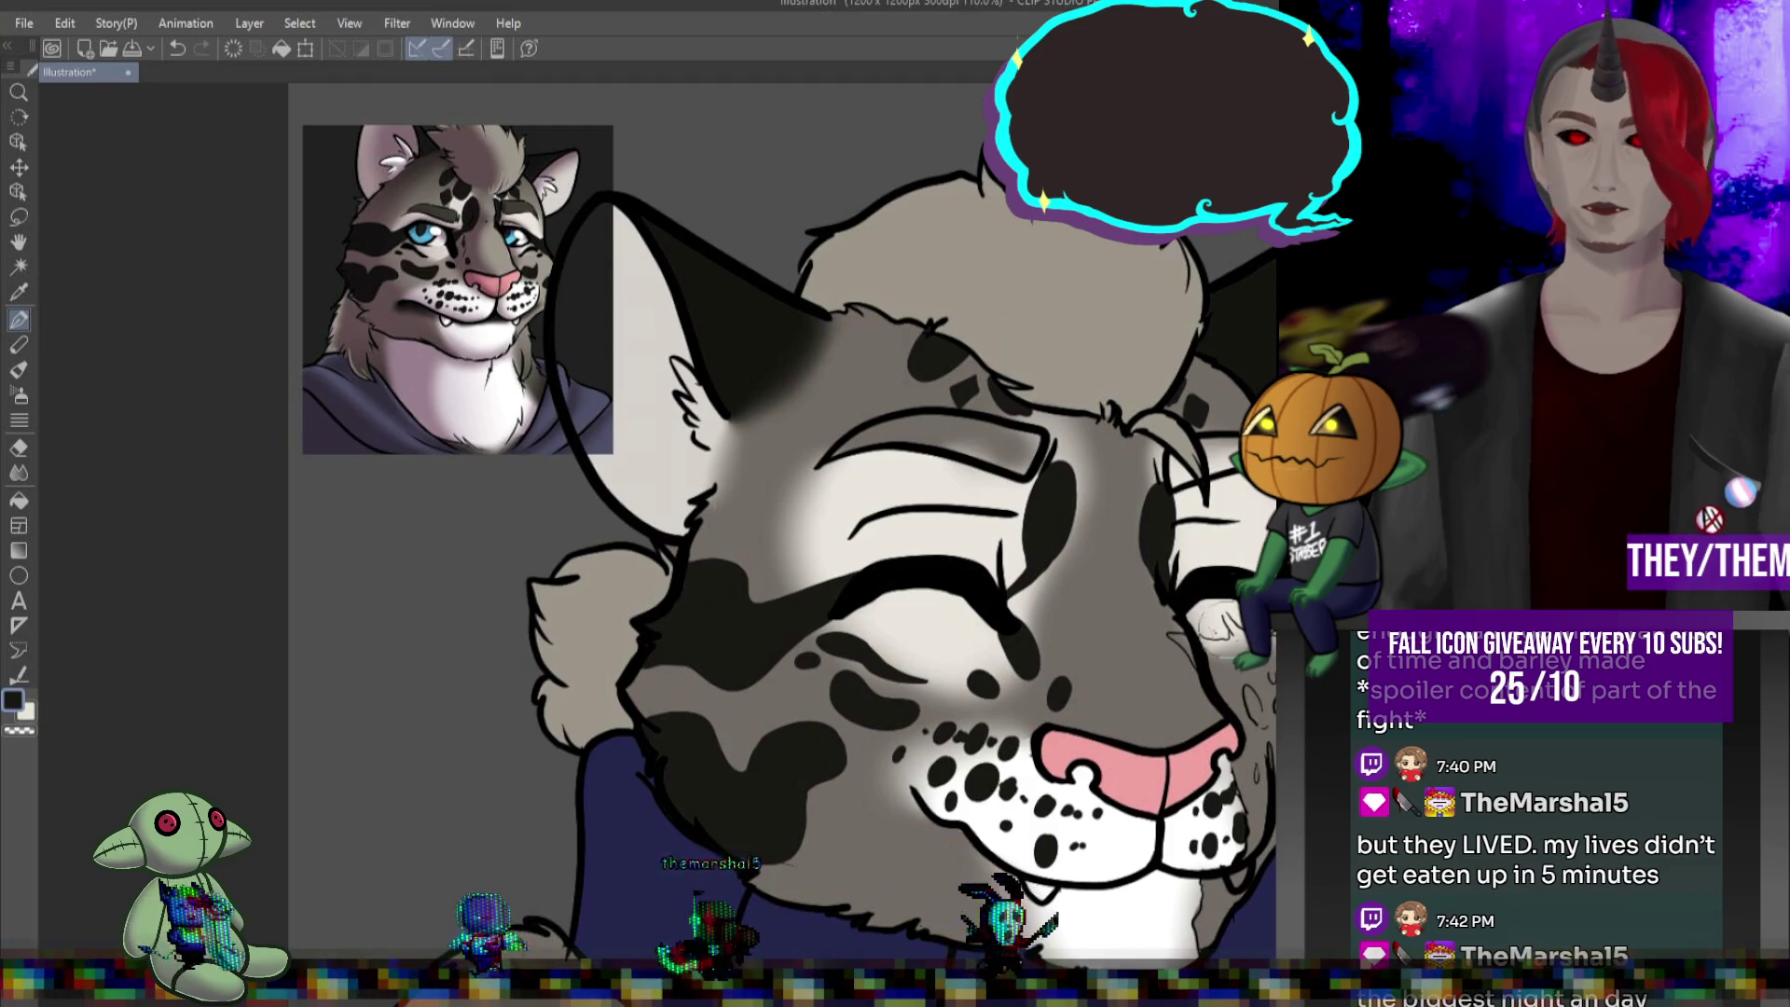
scroll(797, 487, down, 5)
scroll(798, 486, up, 4)
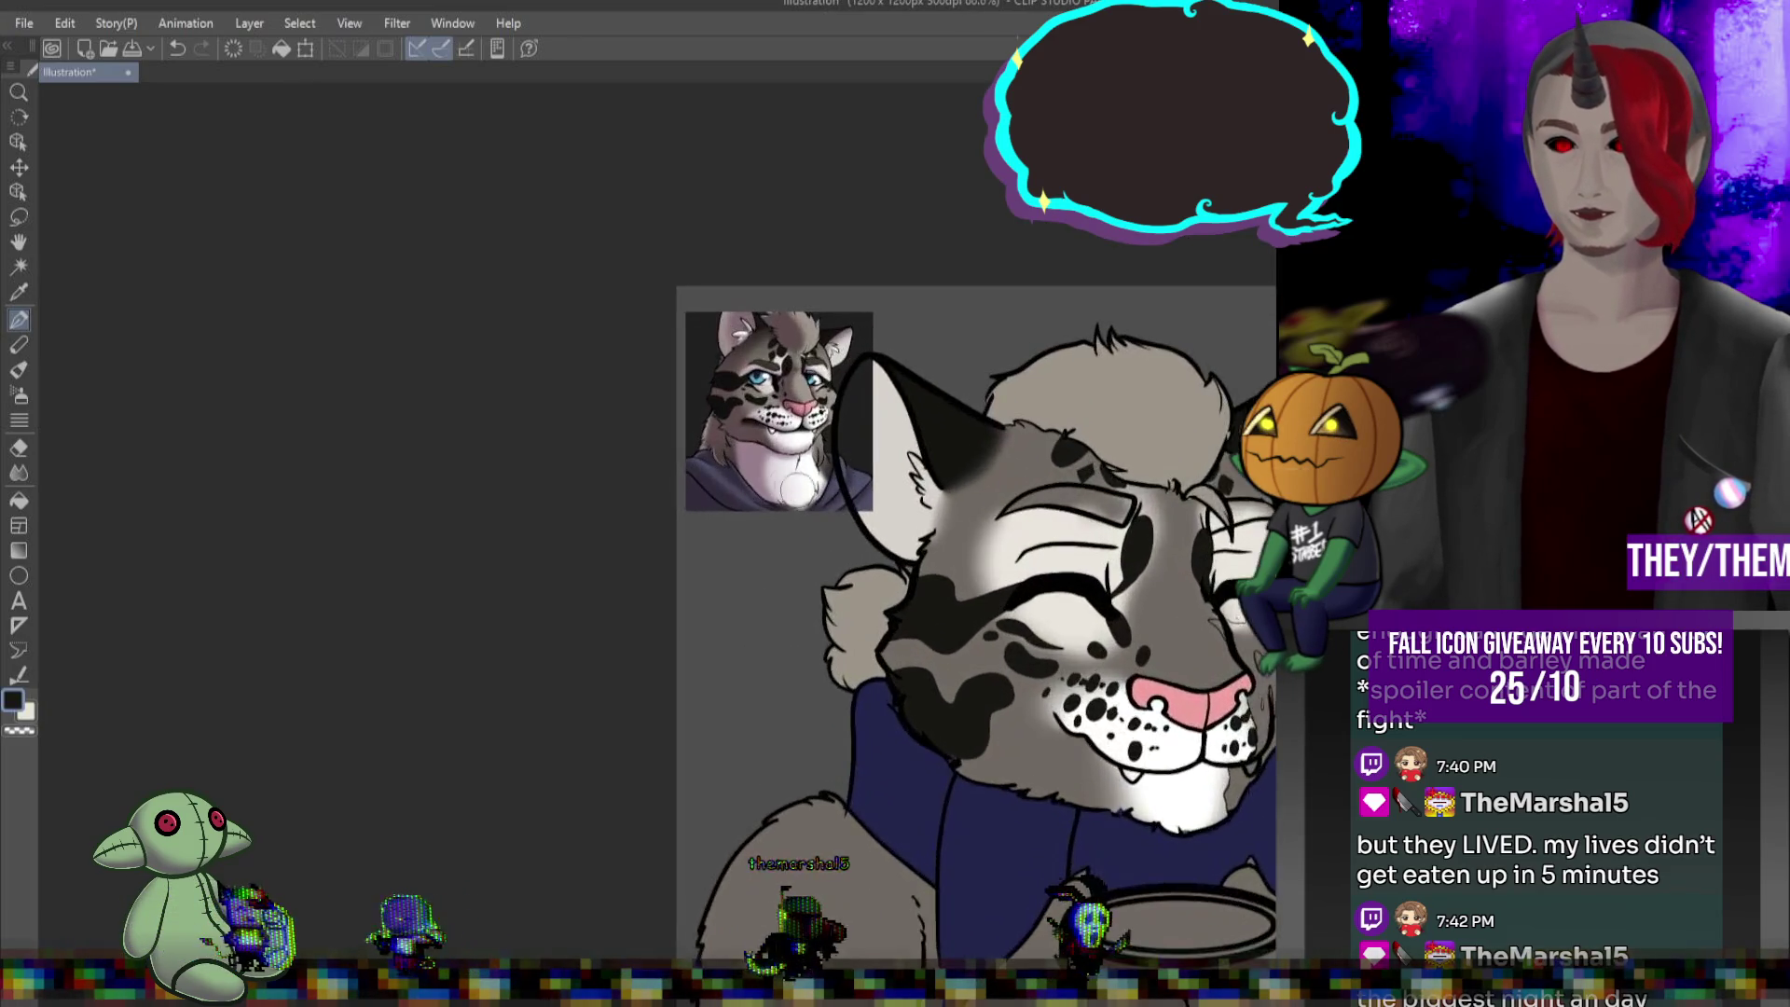
scroll(797, 486, up, 5)
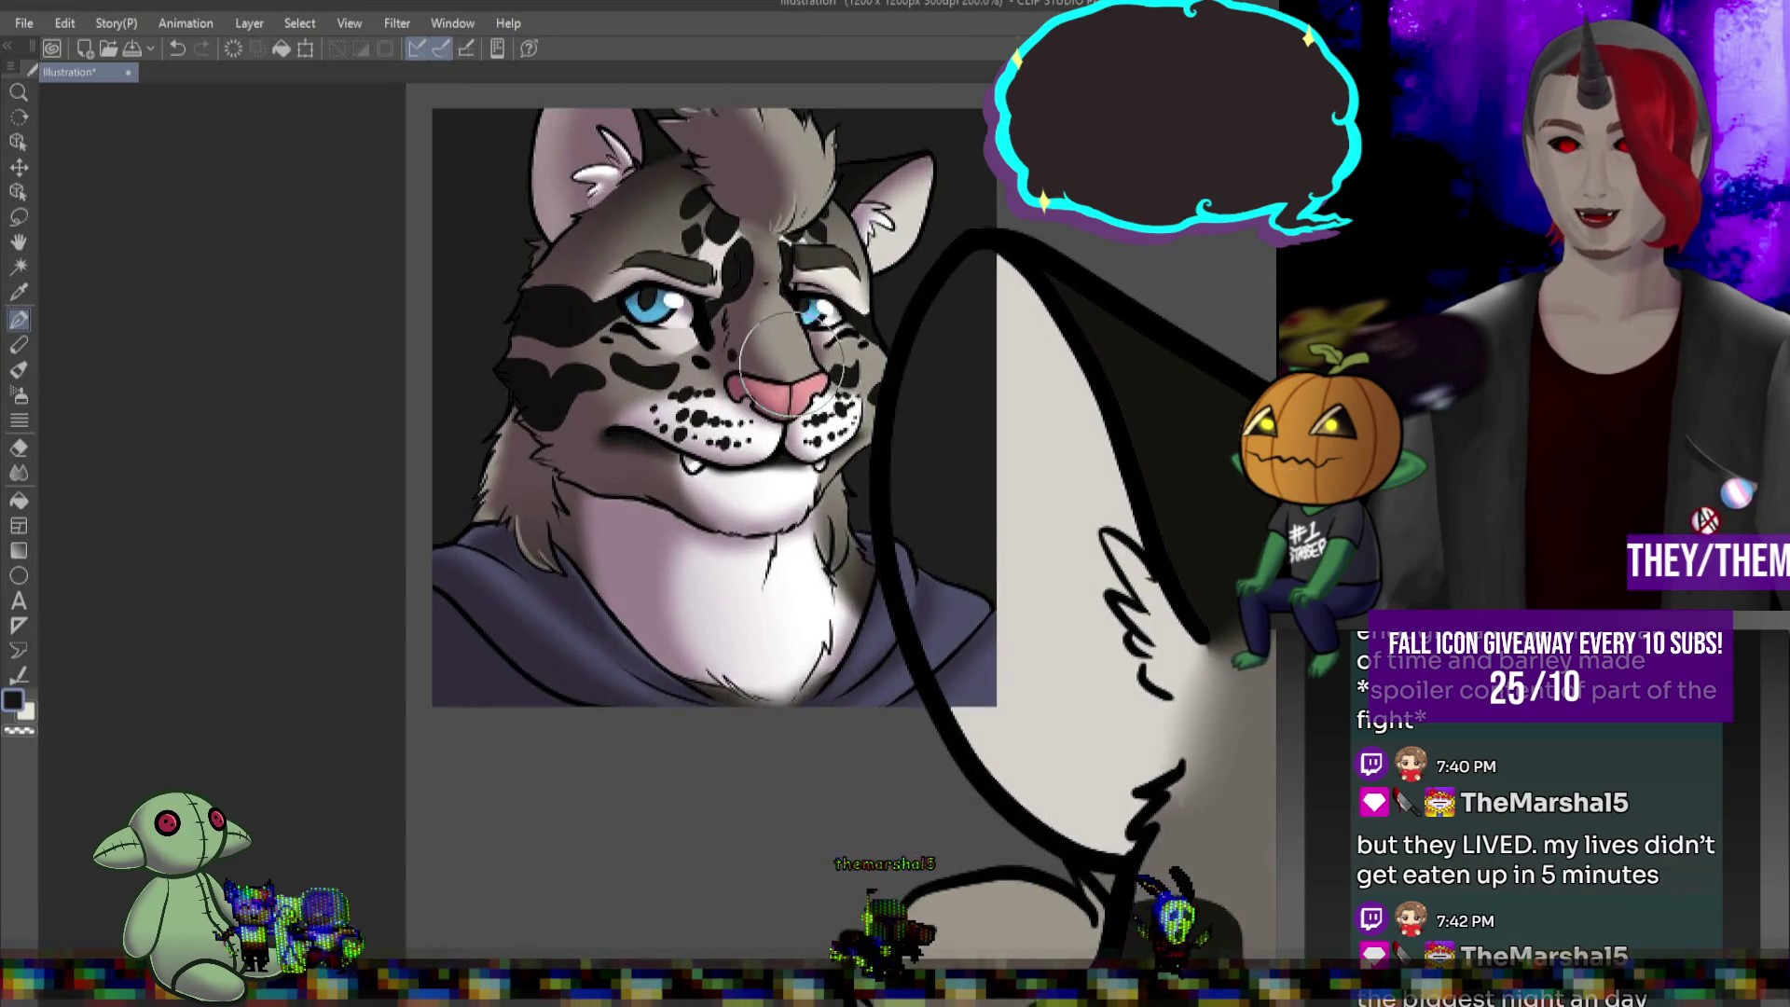
alt+click(794, 334)
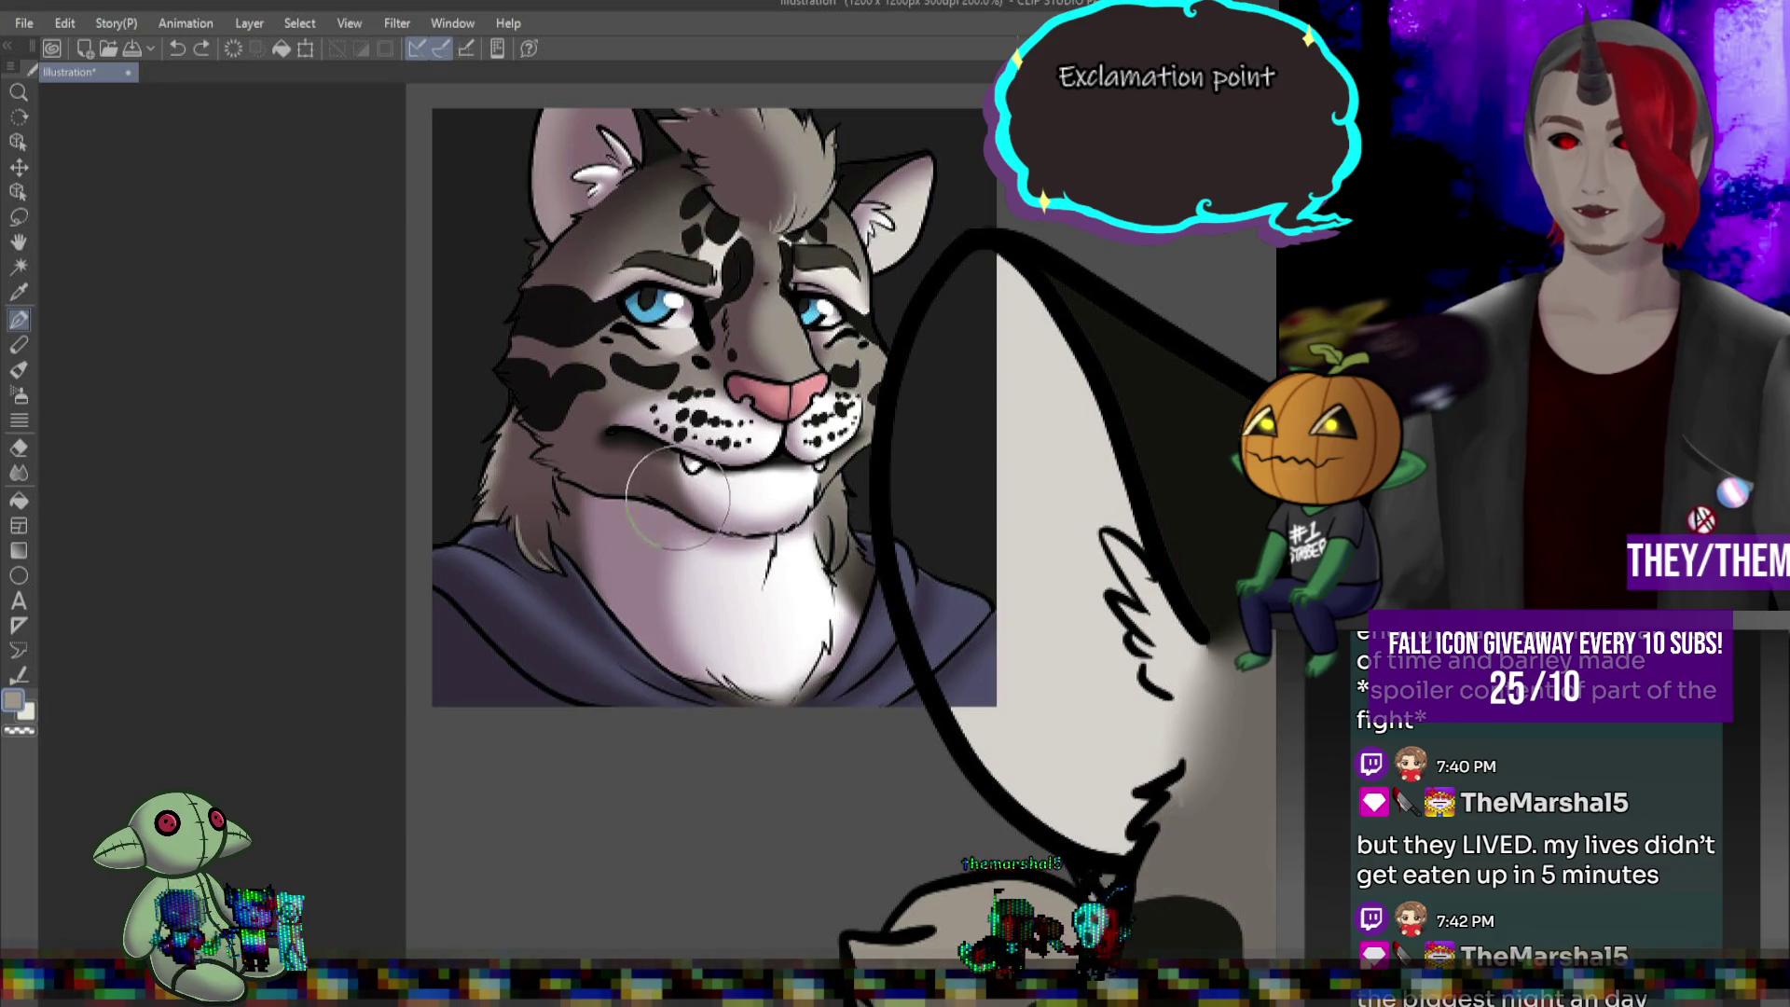
scroll(673, 509, down, 5)
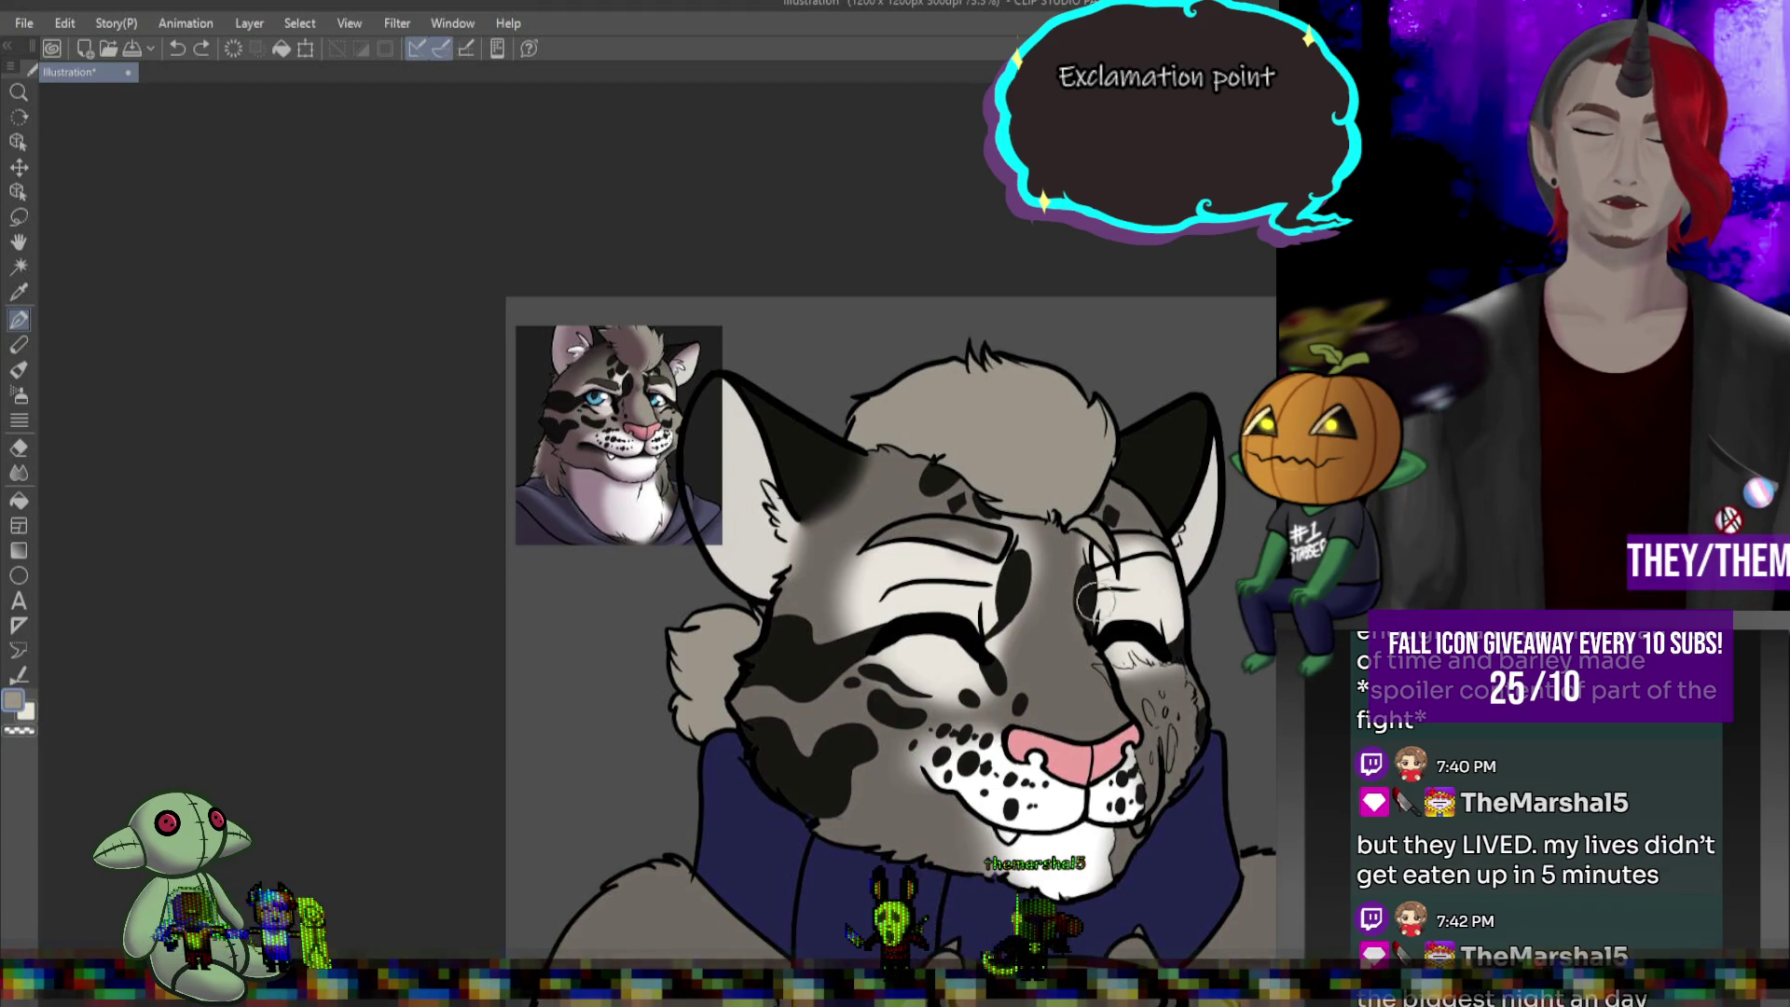
Paint light grey on the nose bridge and muzzle, then blend the right cheek shading smooth
mouse_move(1082, 641)
mouse_down()
mouse_move(1070, 704)
mouse_move(1077, 650)
mouse_up()
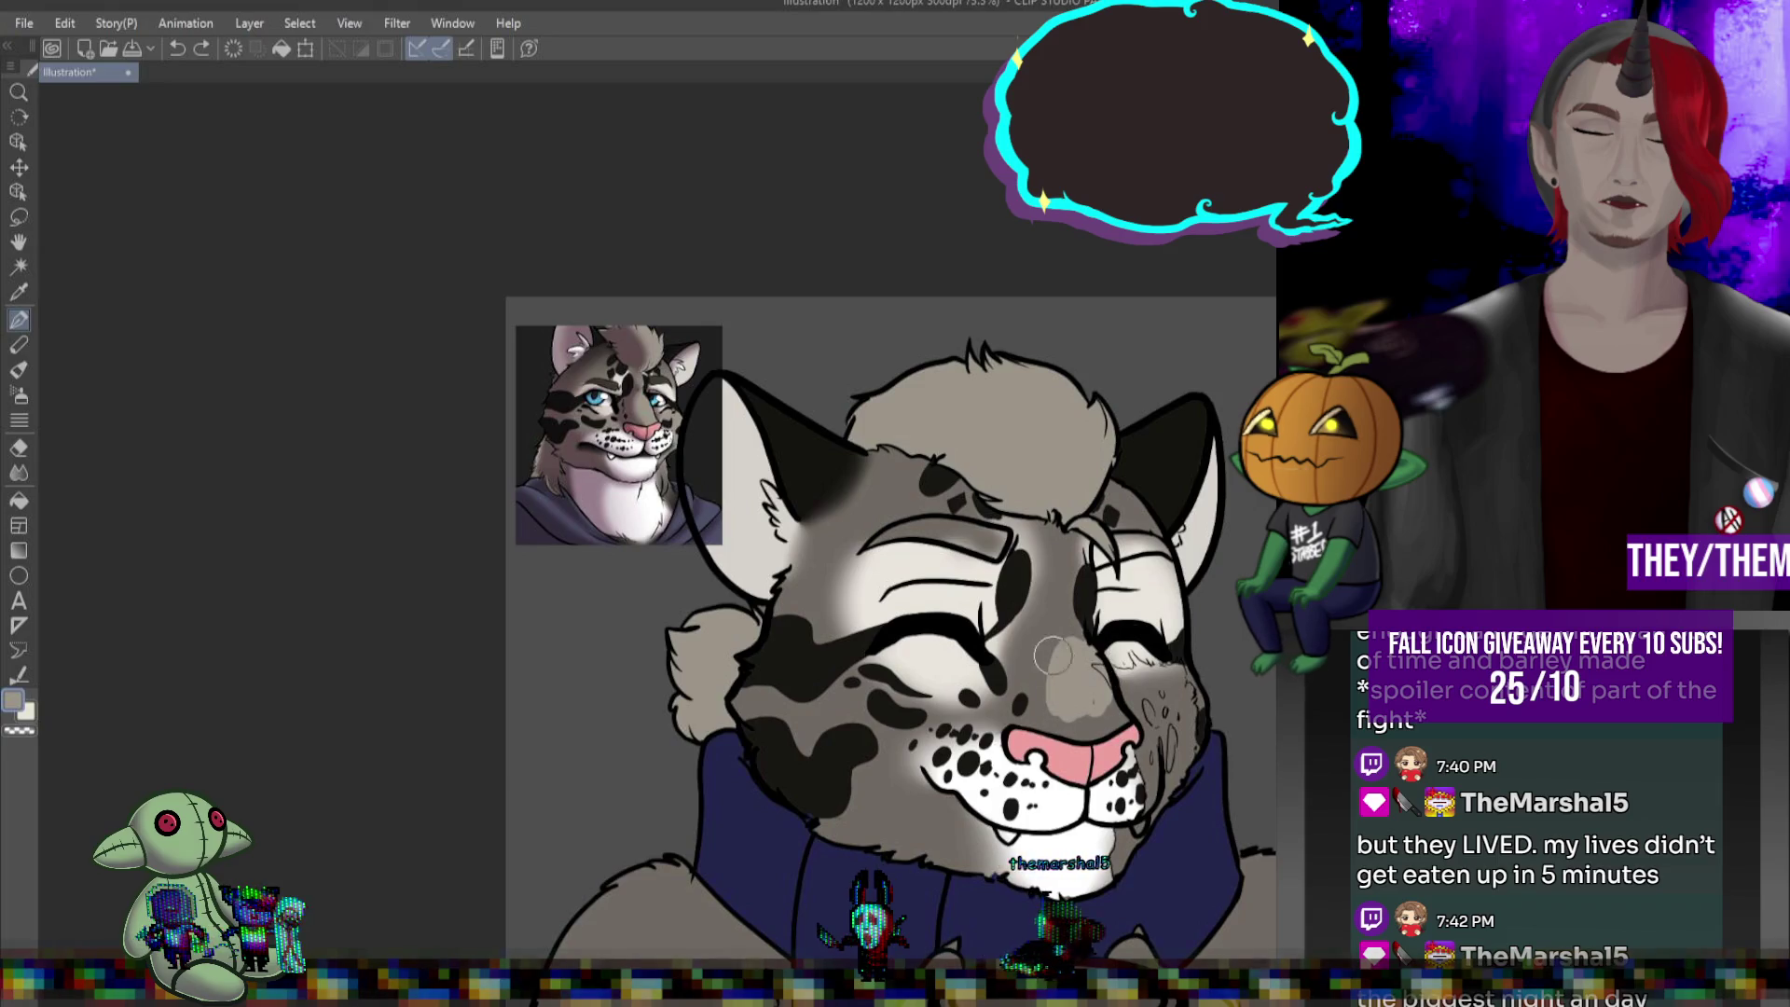
mouse_move(1038, 678)
mouse_down()
mouse_move(1070, 725)
mouse_move(1106, 702)
mouse_up()
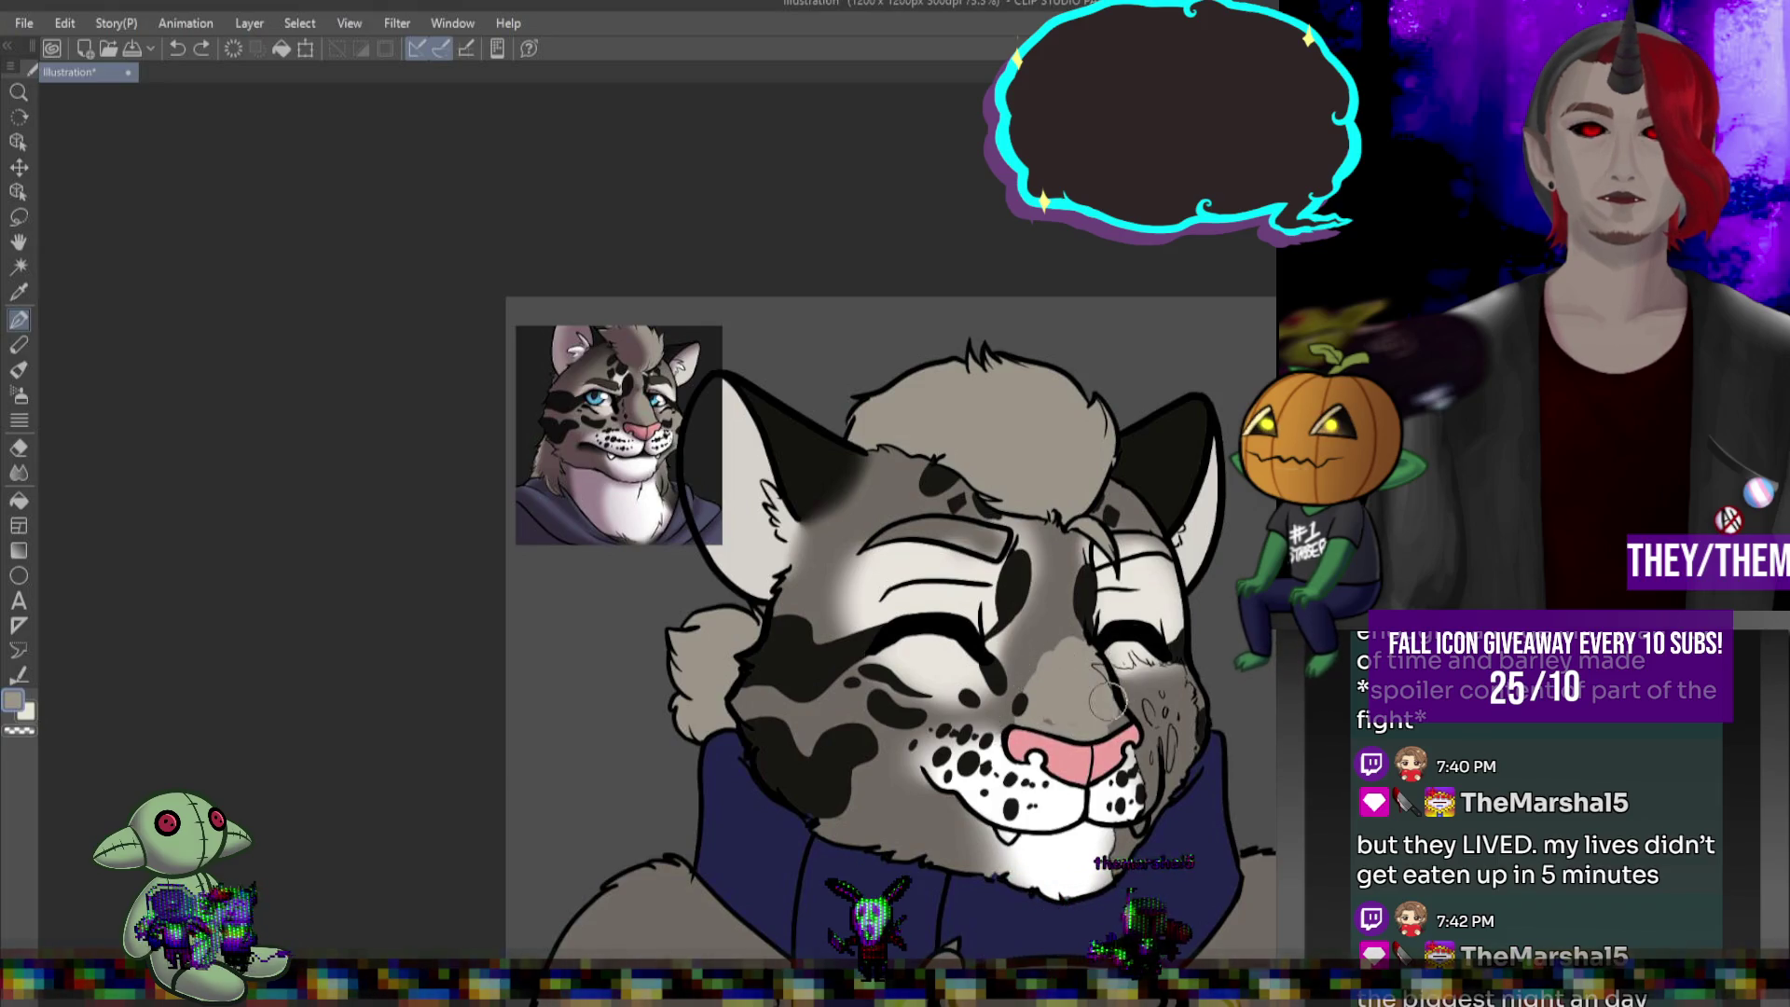
key(j)
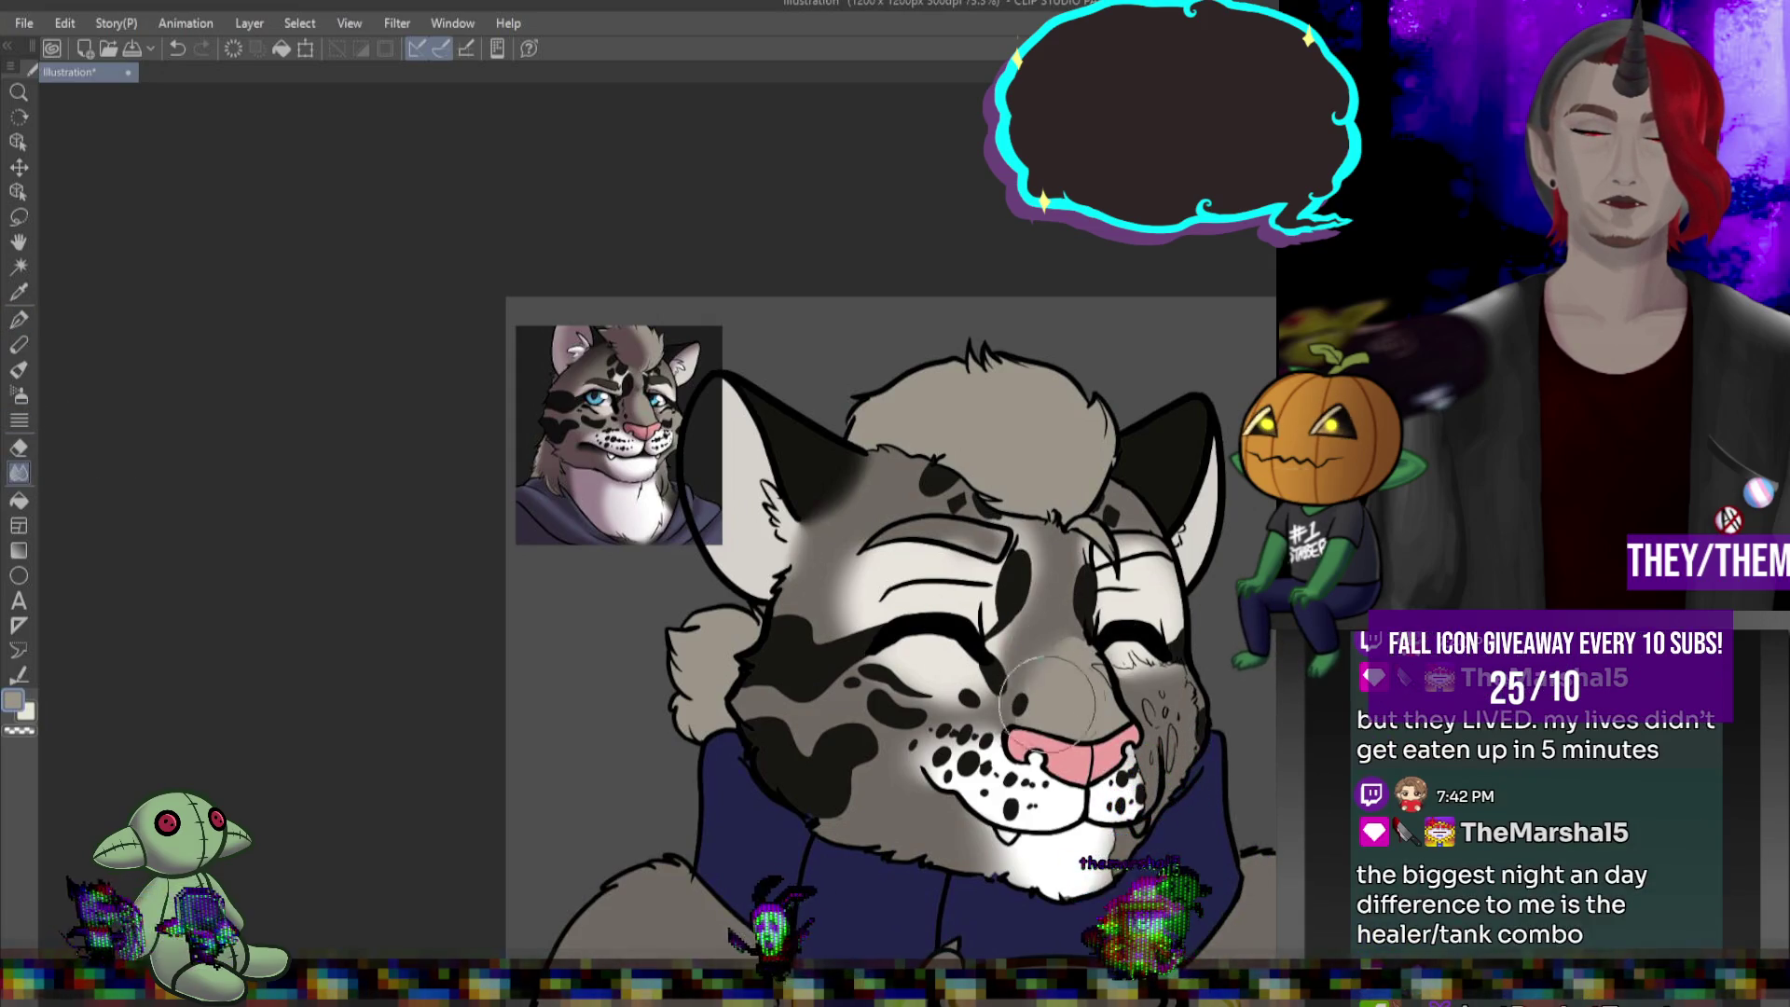
mouse_move(1072, 695)
mouse_down()
mouse_move(1110, 635)
mouse_move(1141, 679)
mouse_up()
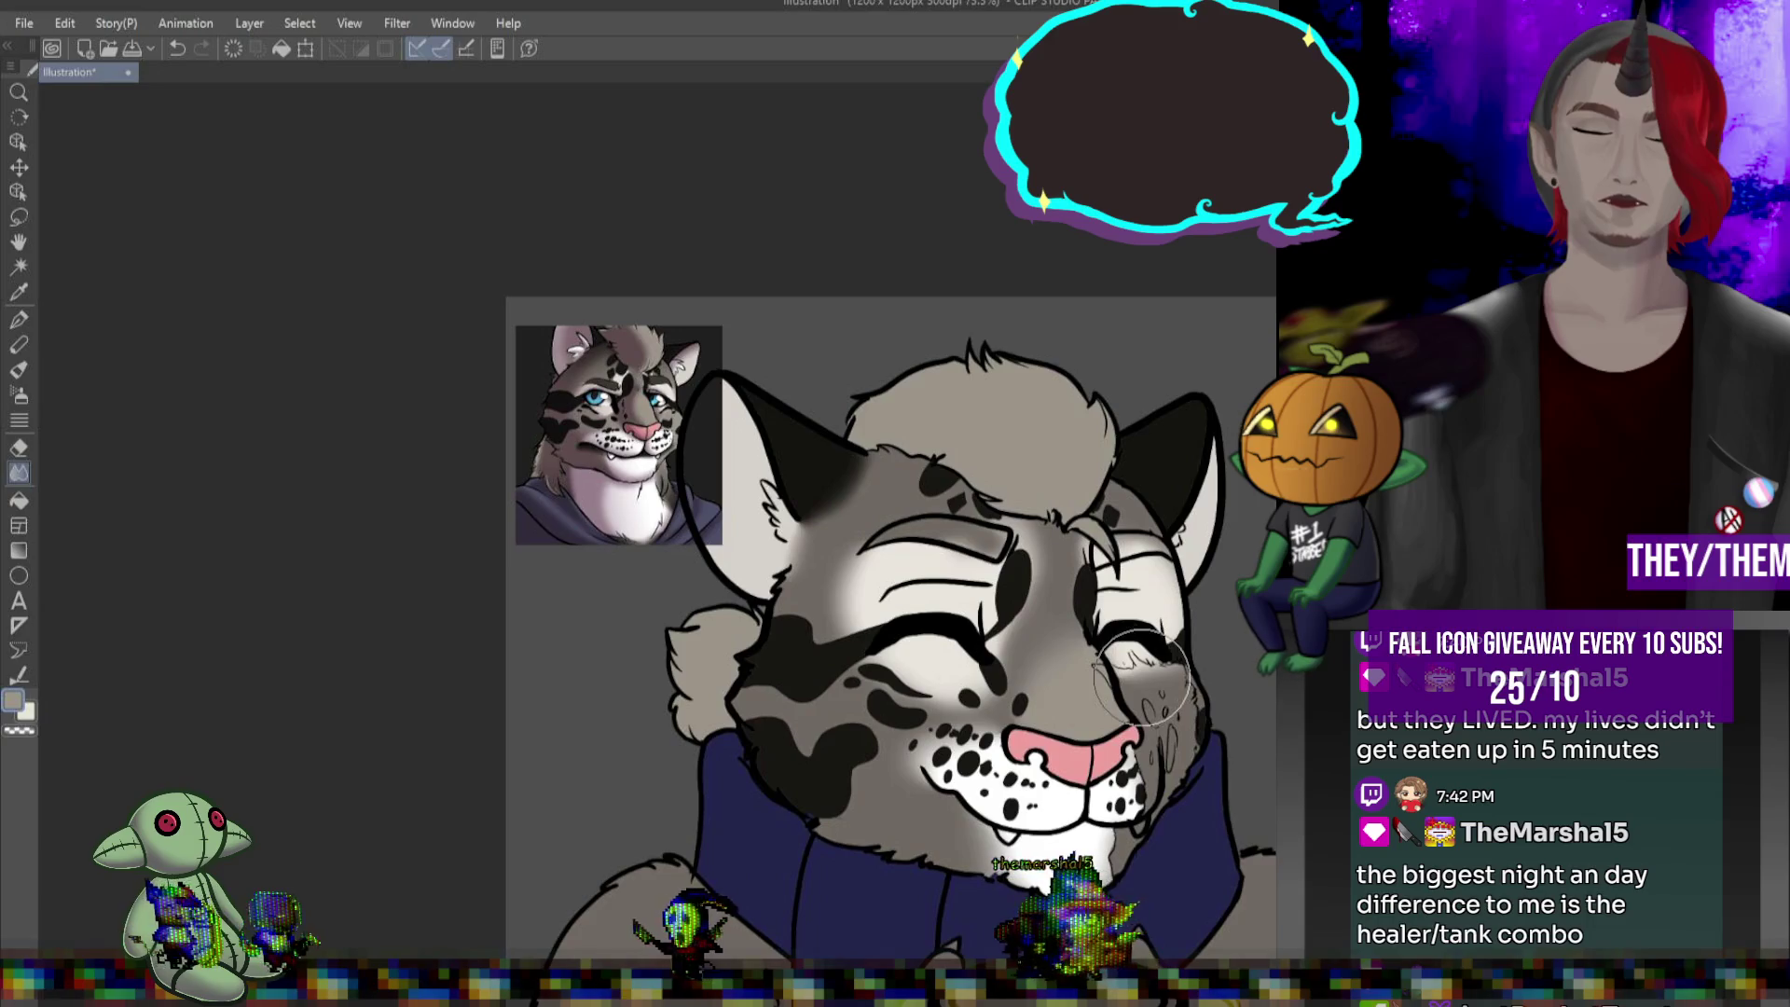
Sample a dark colour for the markings
scroll(1049, 508, down, 5)
scroll(1049, 508, up, 3)
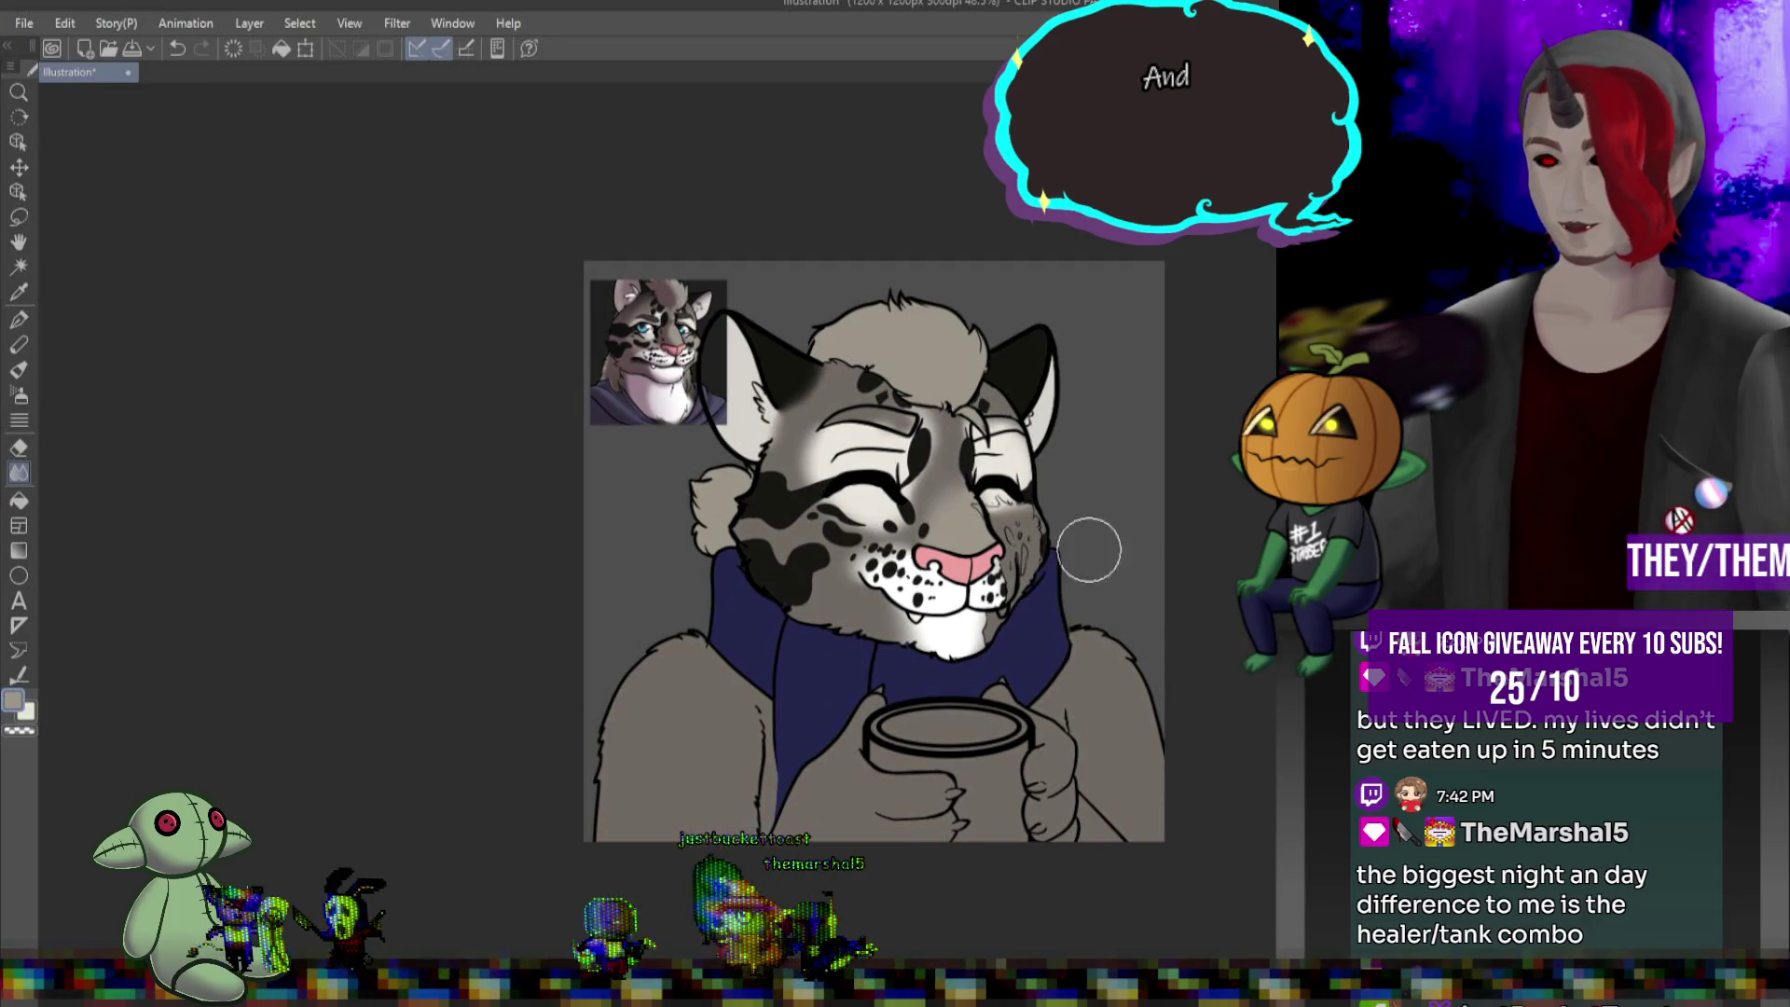
scroll(865, 635, down, 1)
scroll(864, 634, up, 1)
scroll(779, 620, up, 1)
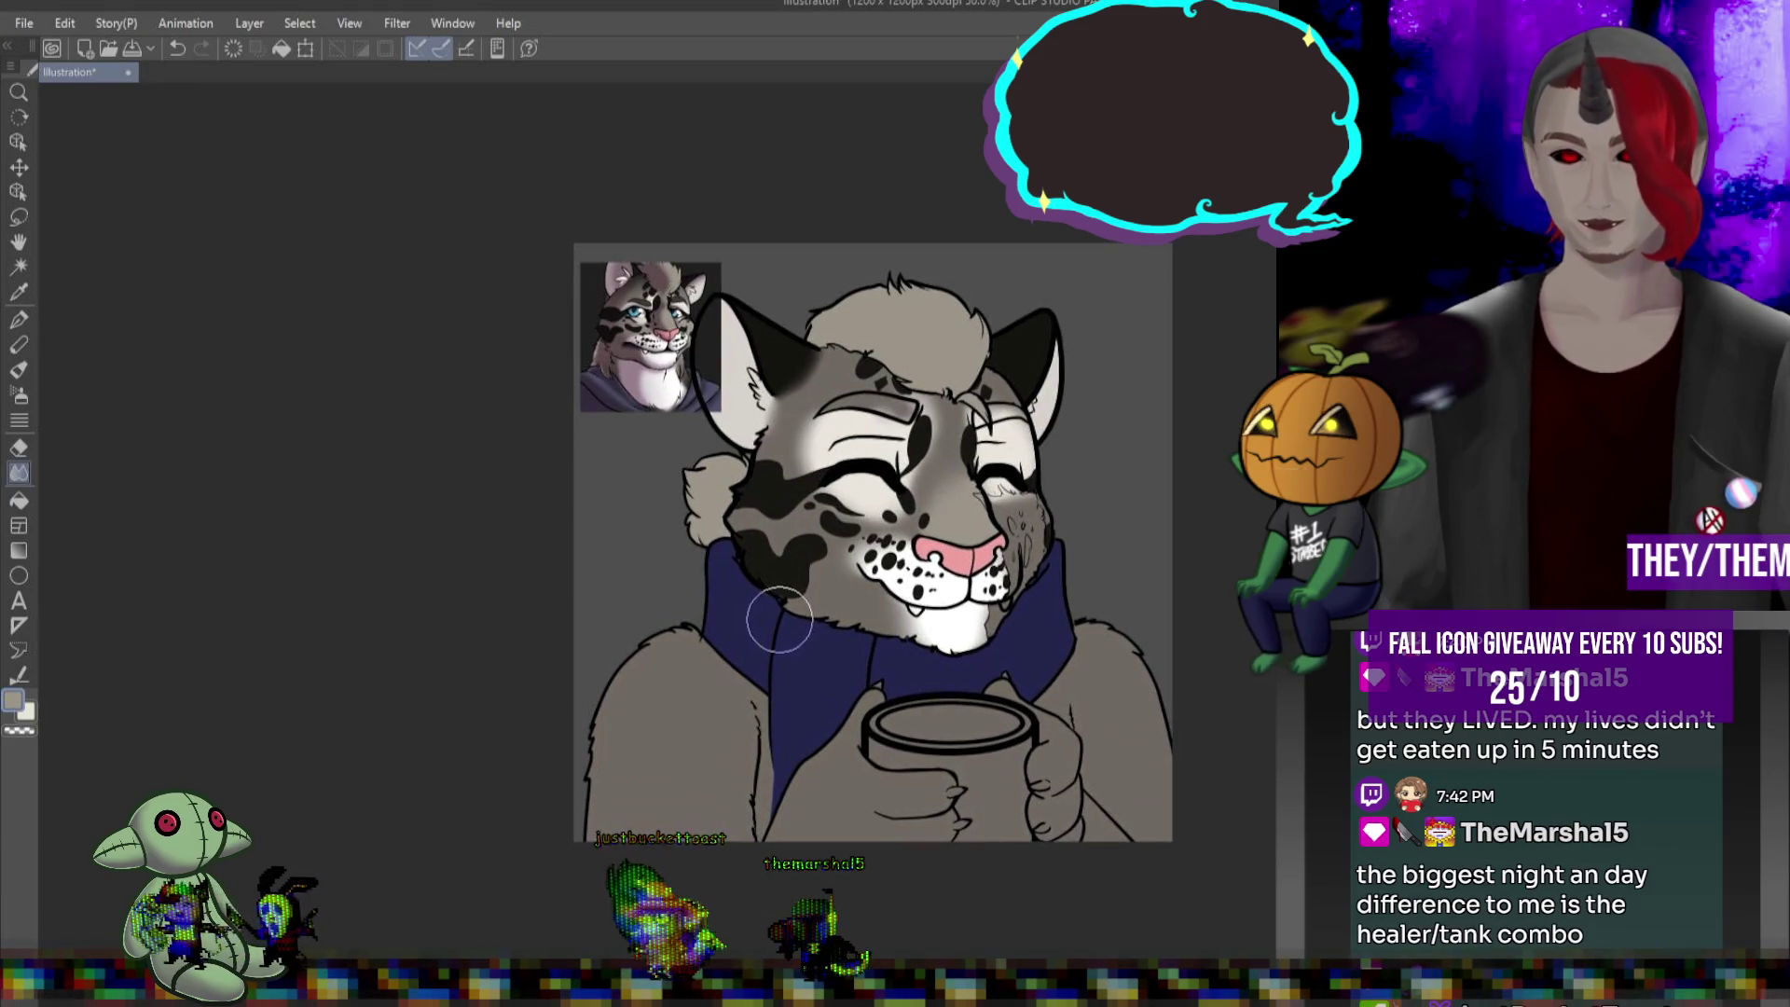
scroll(961, 623, up, 1)
scroll(977, 631, down, 1)
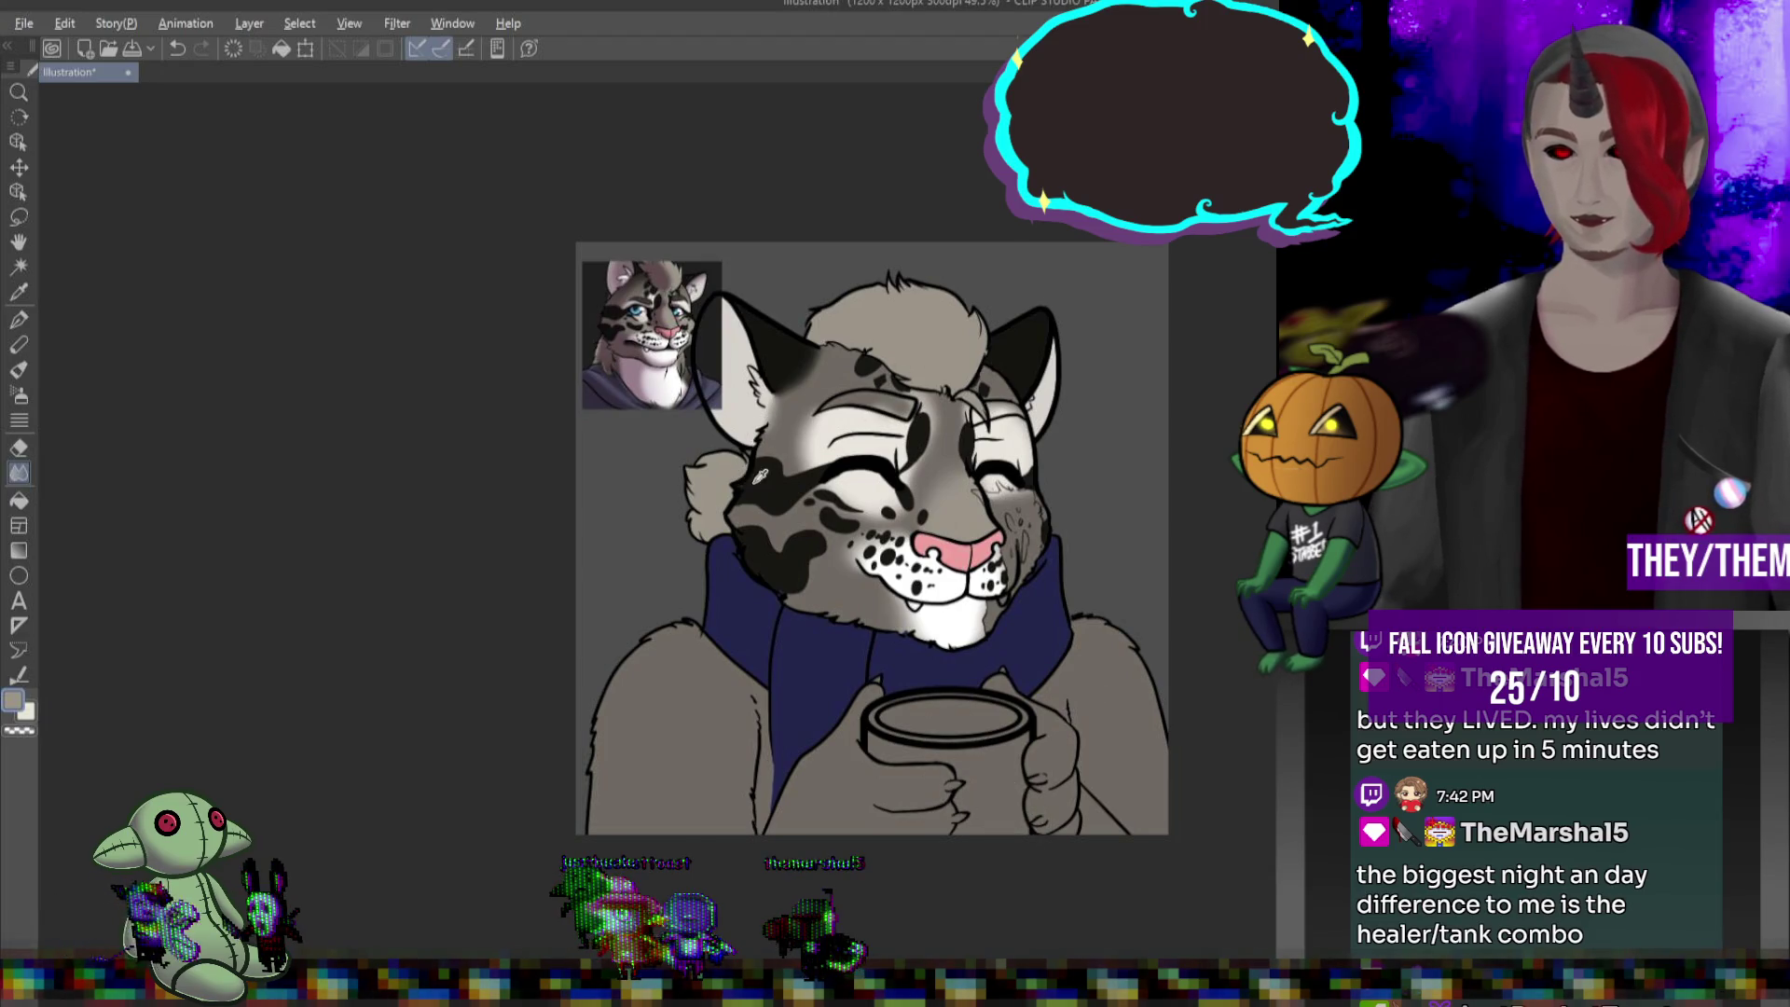
alt+click(1002, 384)
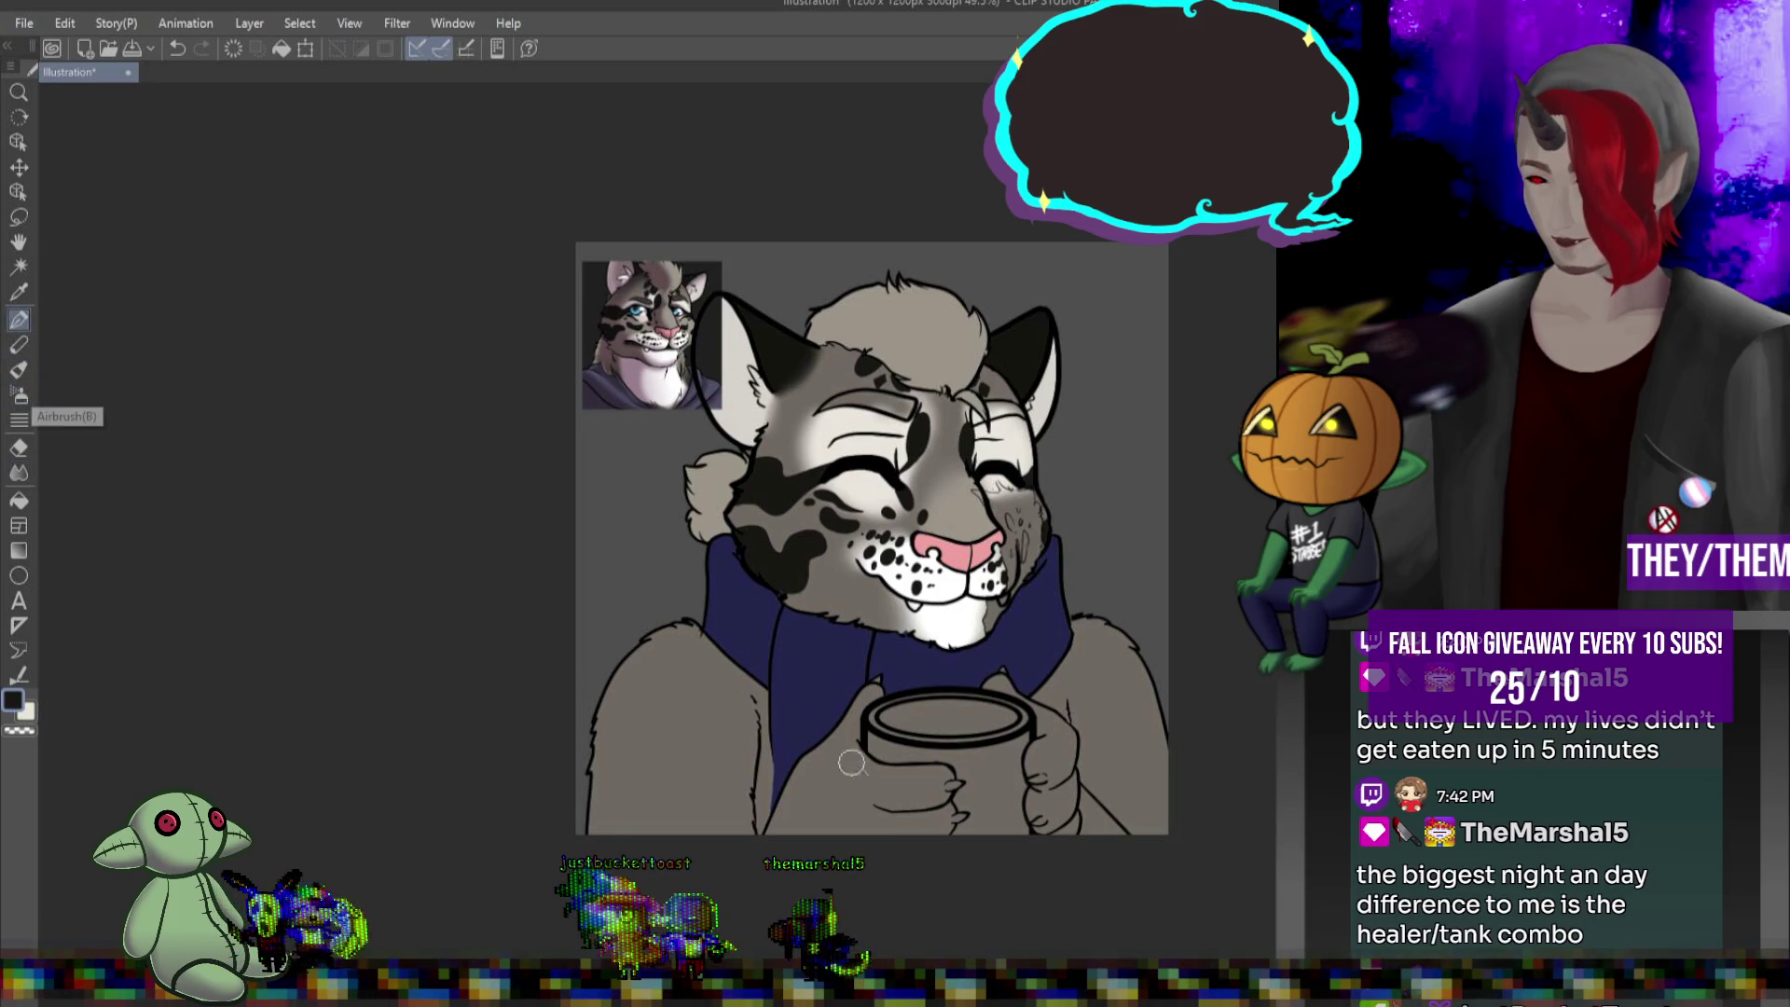
Shade the arm below the mug dark, then undo the shading
drag(839, 746, 764, 841)
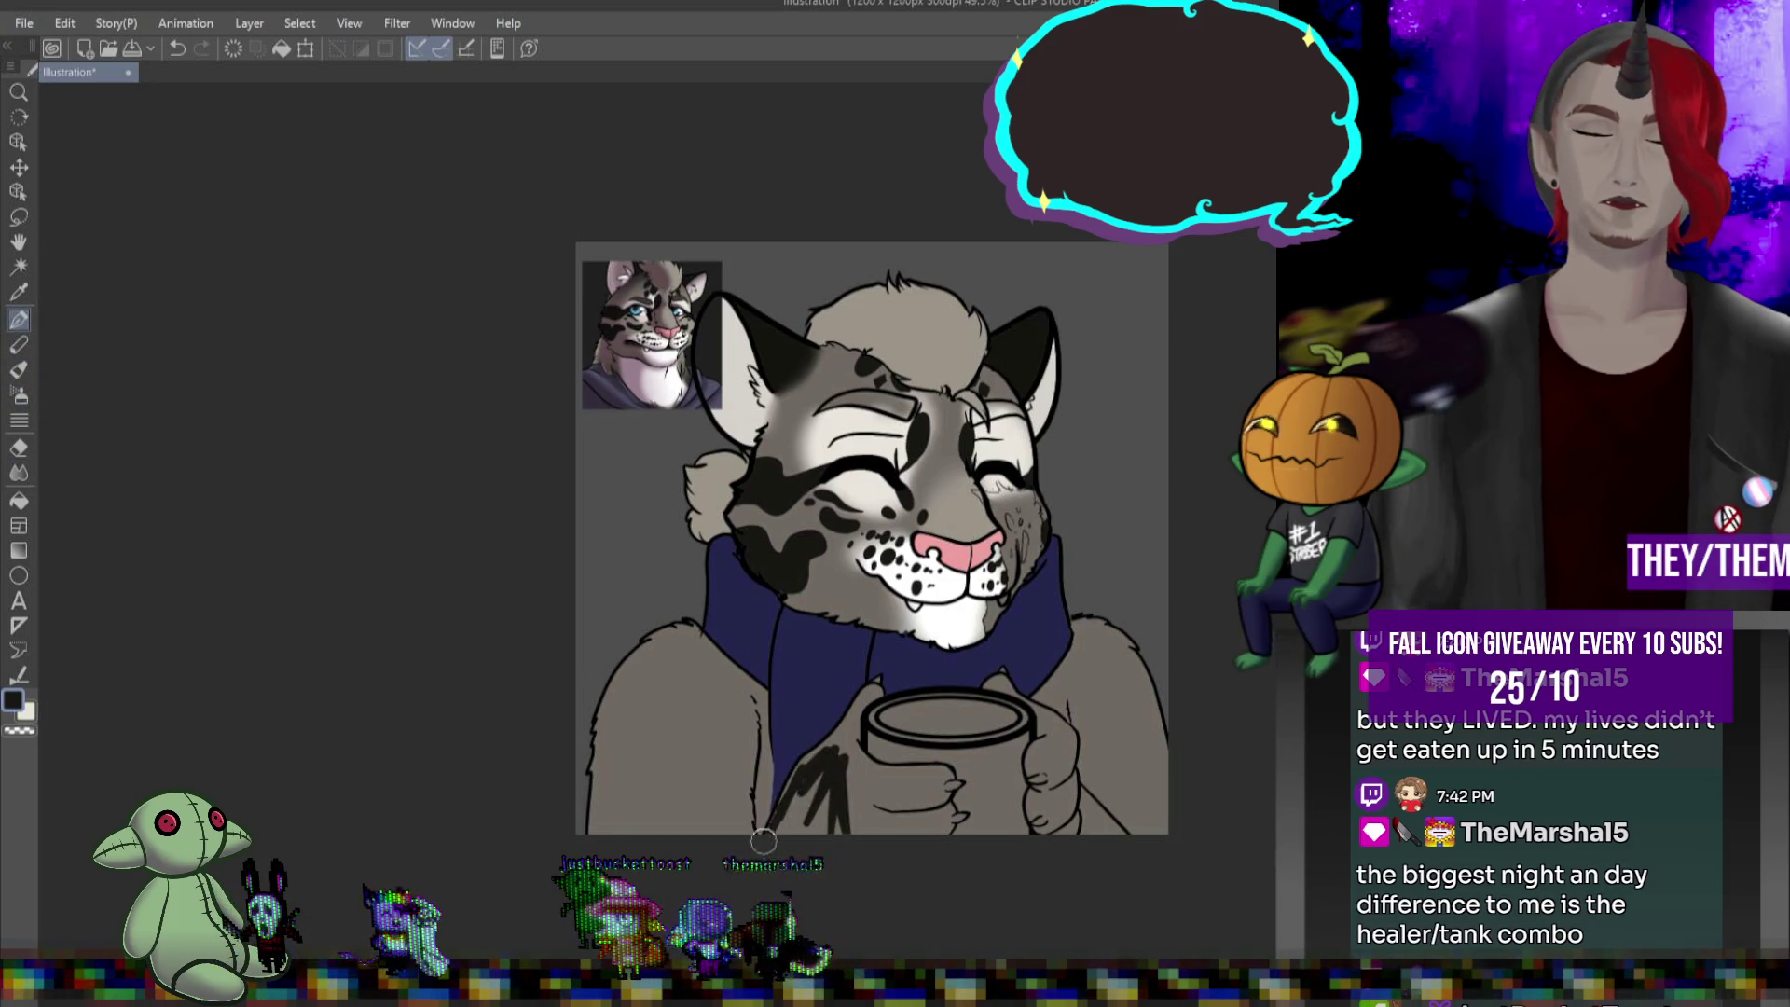
mouse_move(783, 760)
mouse_down()
mouse_move(825, 844)
mouse_move(928, 788)
mouse_up()
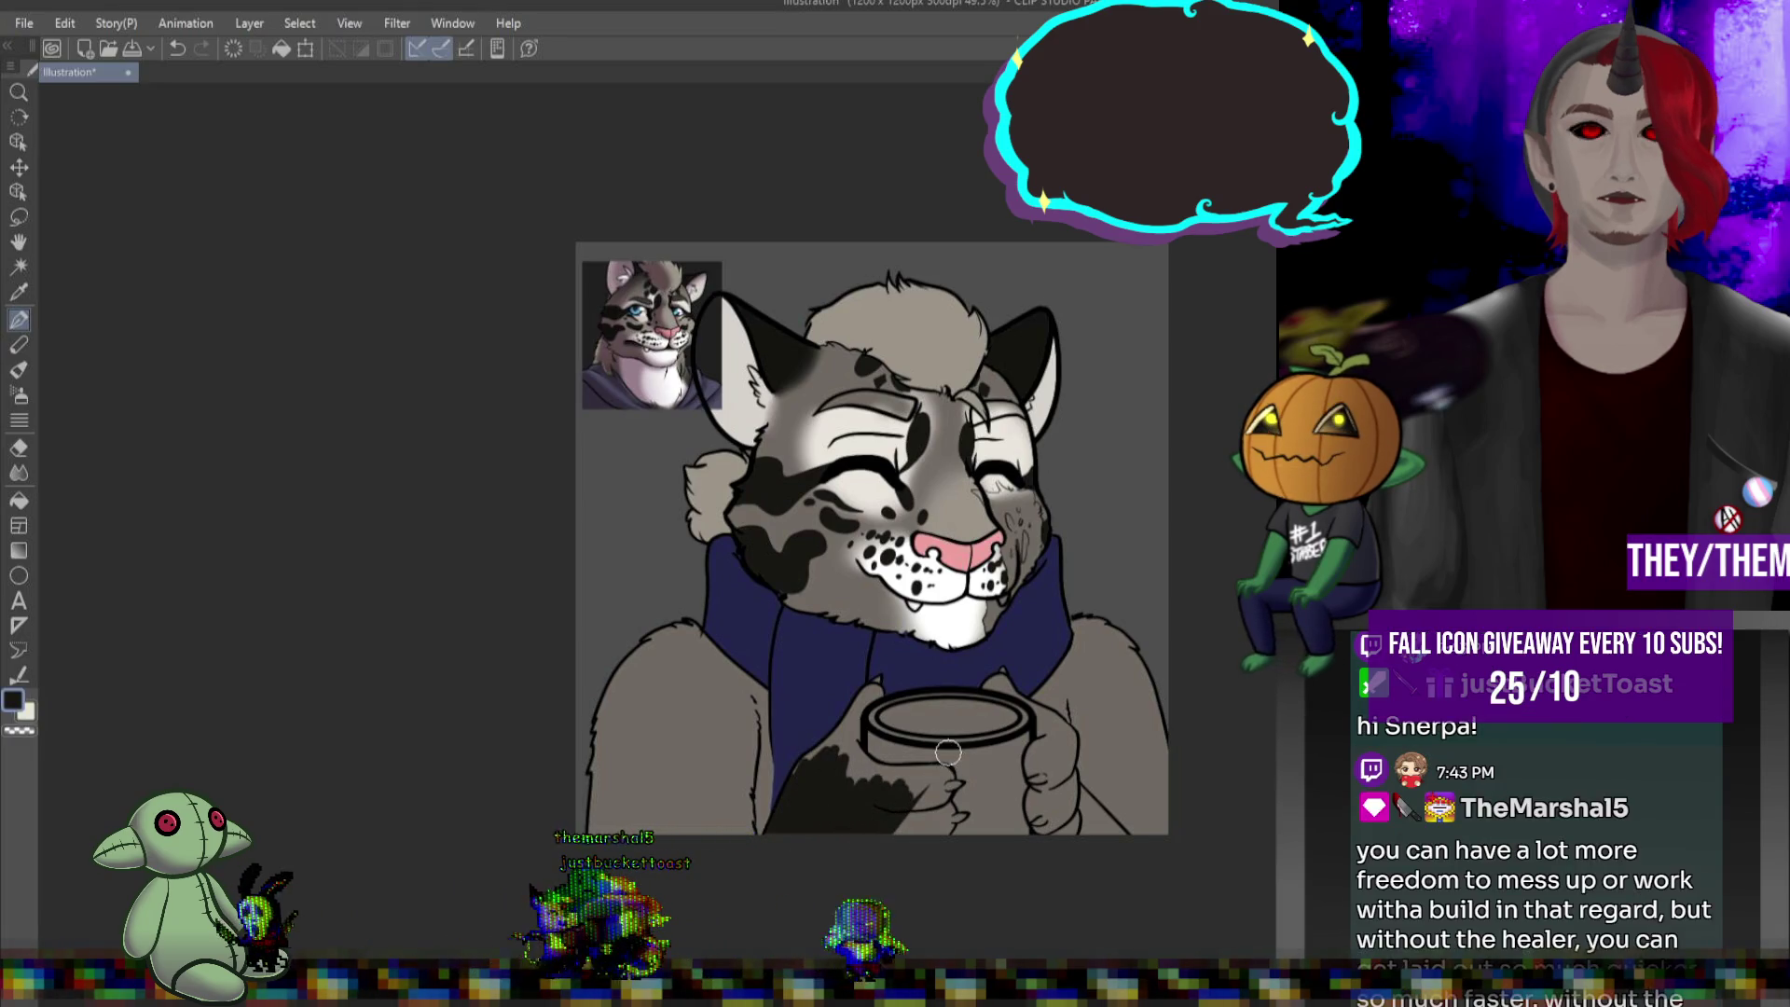
key(ctrl+z)
key(ctrl+z)
key(ctrl+z)
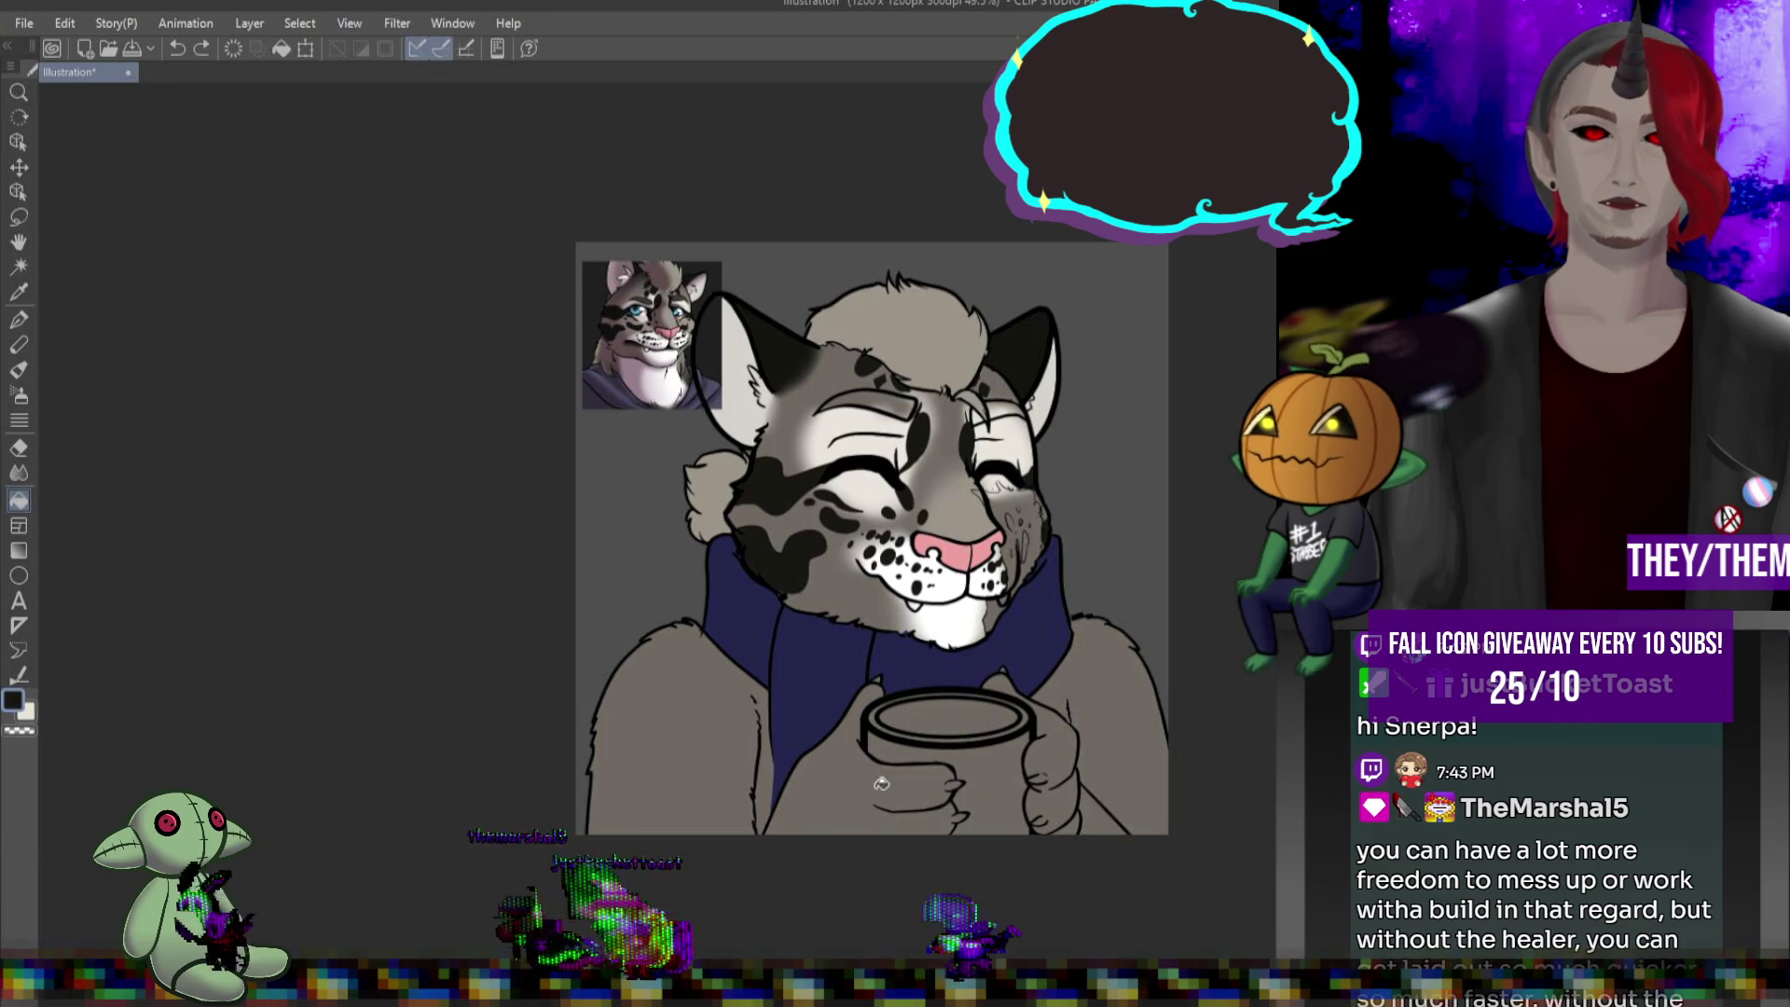
Fill both hands around the mug solid dark
click(867, 793)
click(1063, 793)
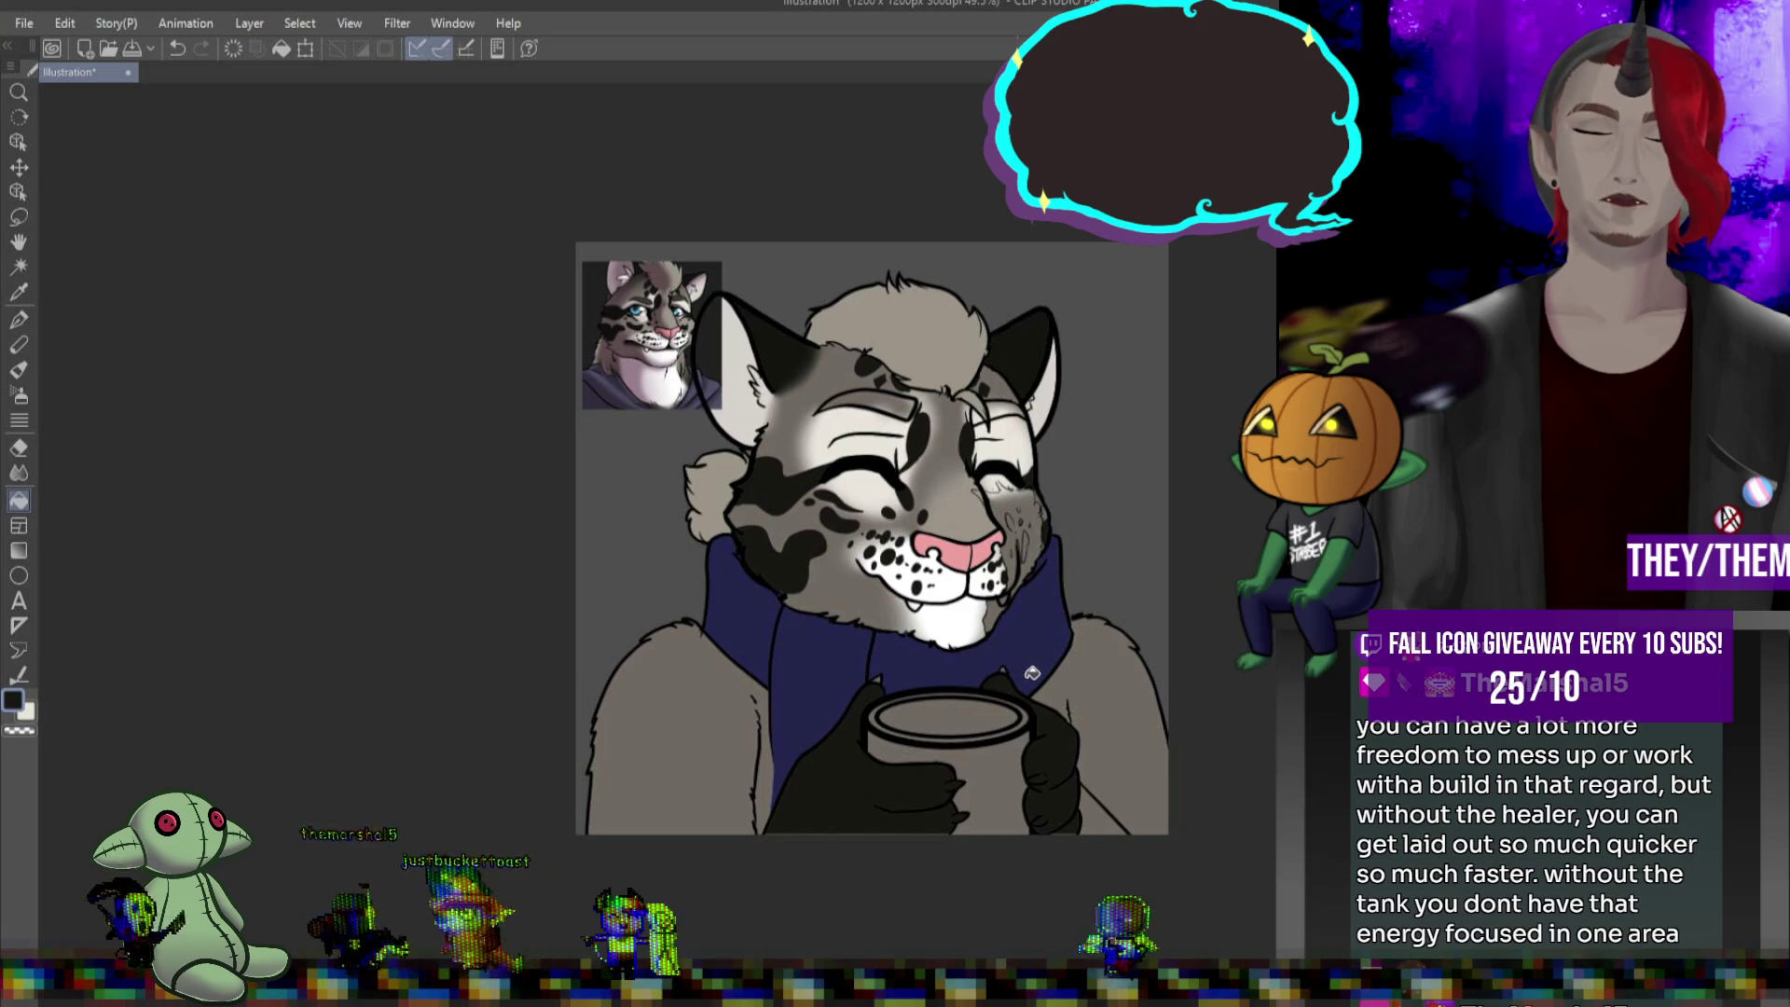
click(18, 319)
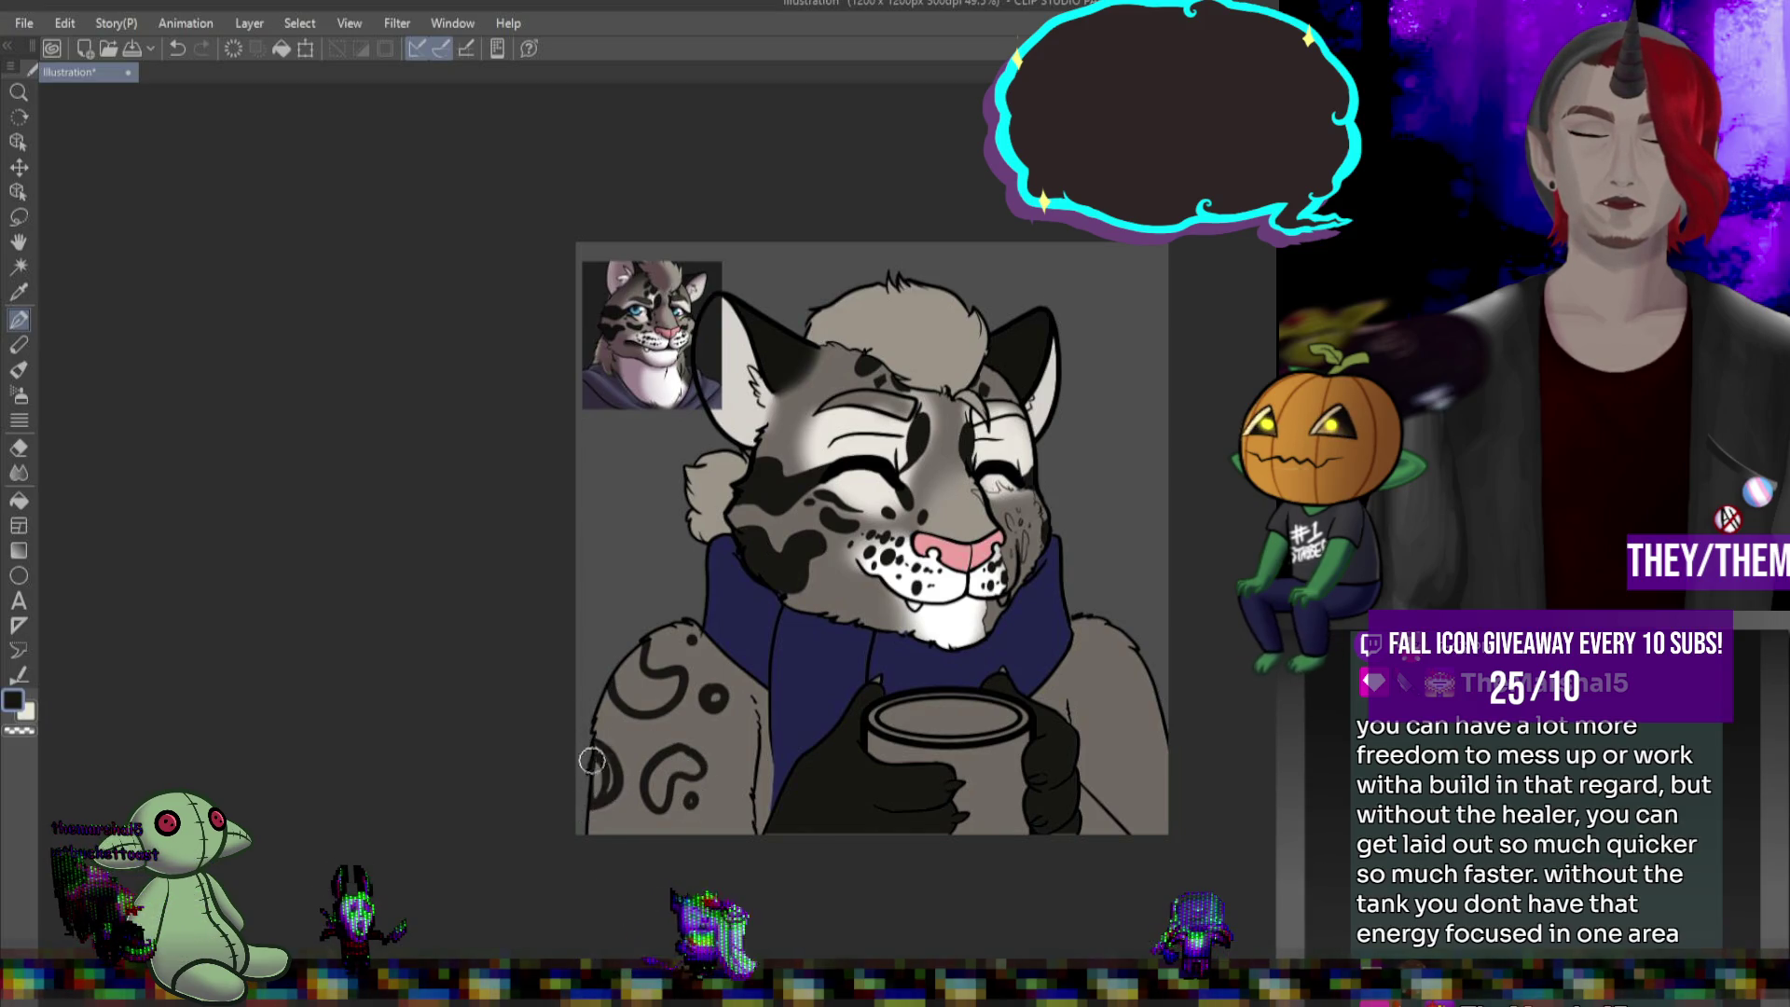
Enlarge and darken the leopard spots on the left arm, then add a dark round spot
mouse_move(599, 757)
mouse_down()
mouse_move(605, 792)
mouse_move(676, 767)
mouse_move(664, 792)
mouse_move(673, 763)
mouse_move(664, 800)
mouse_move(681, 767)
mouse_move(701, 769)
mouse_up()
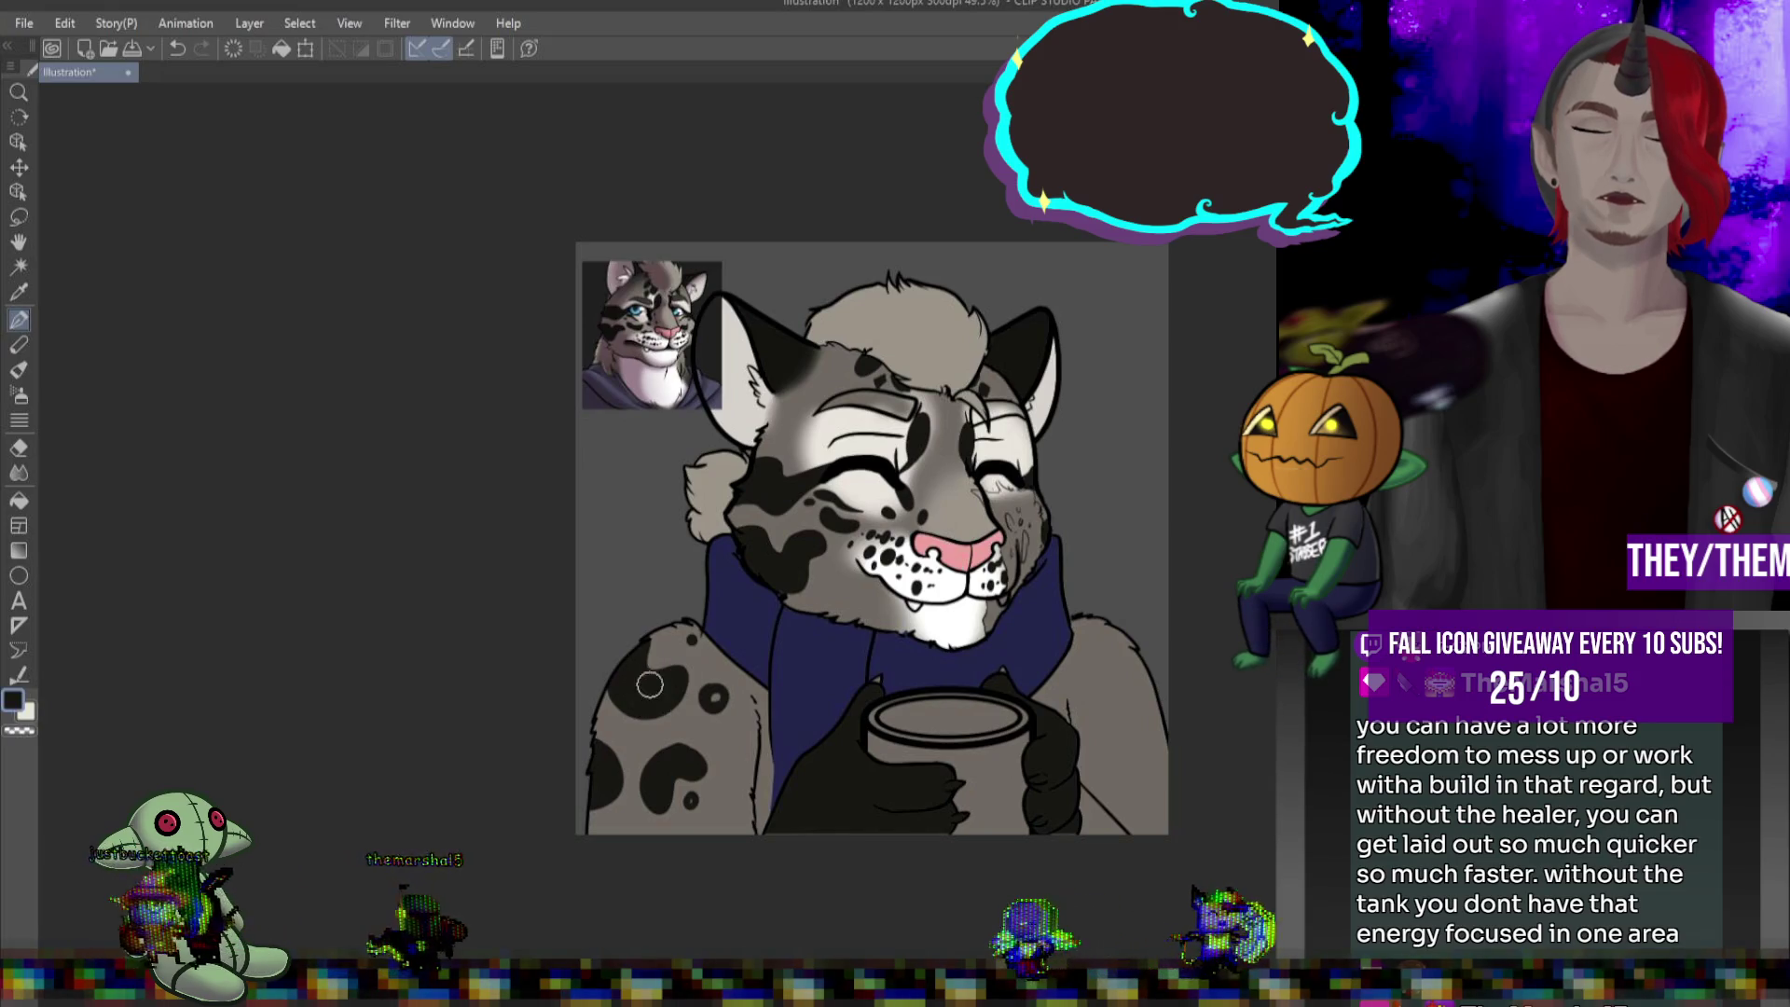
click(712, 697)
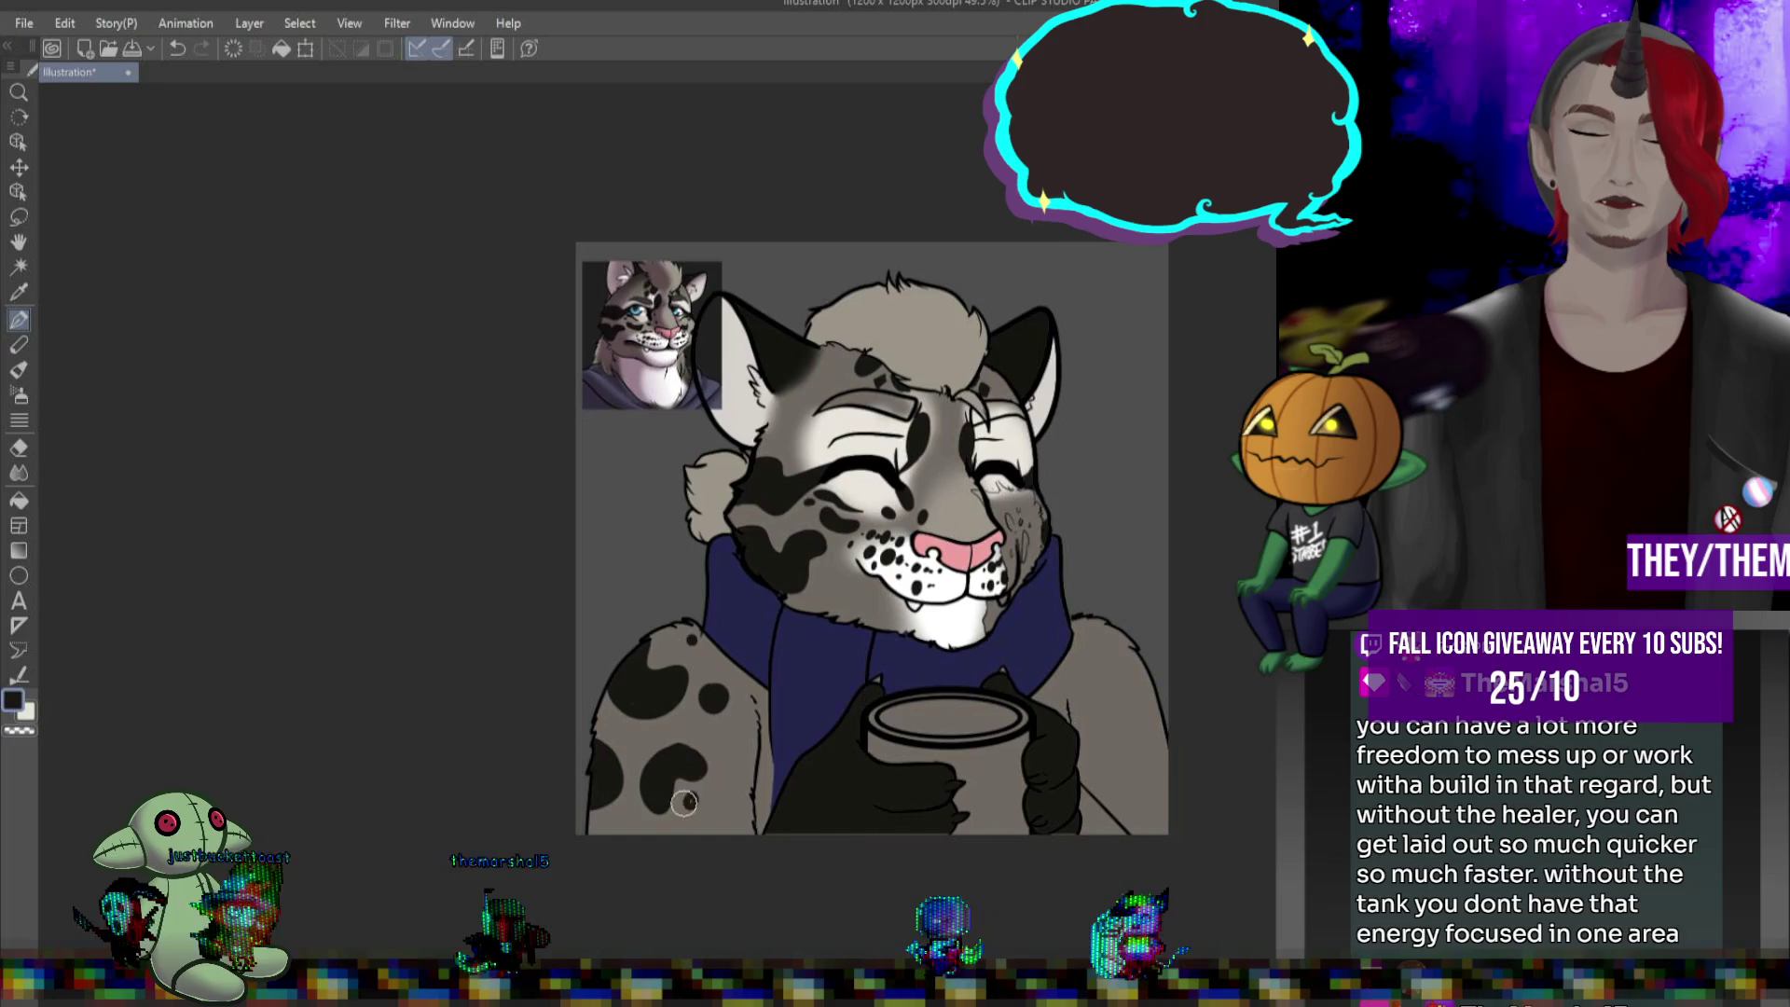